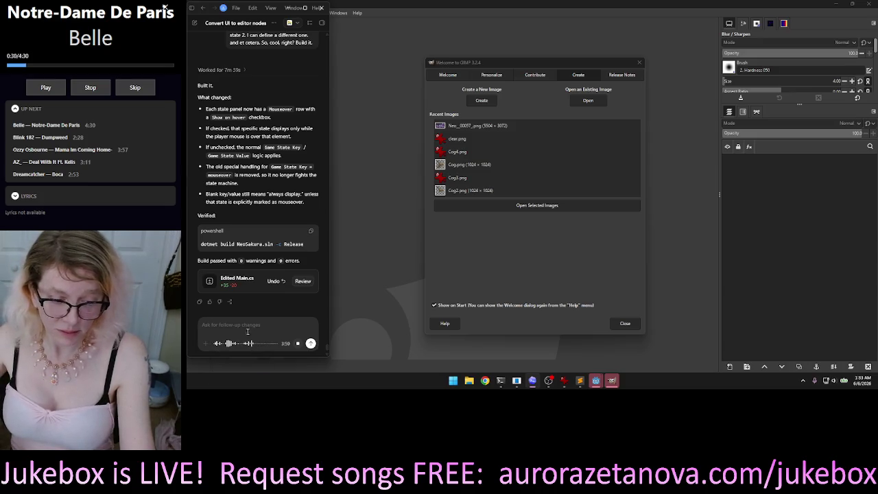
Step: Send the dictated polygon-panel request in Codex and bring GIMP to the front
click(311, 344)
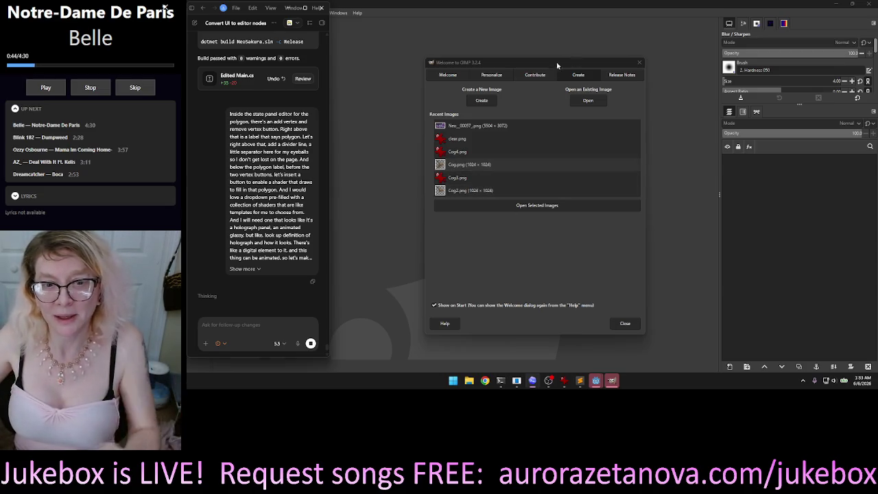
click(505, 129)
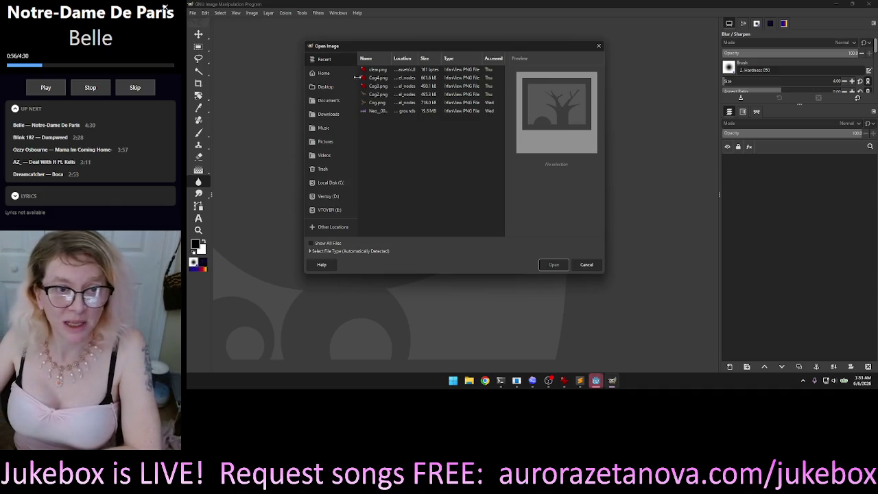
Step: Open the newest Meshy_AI frame PNG from Downloads, sorted by modification date
click(329, 114)
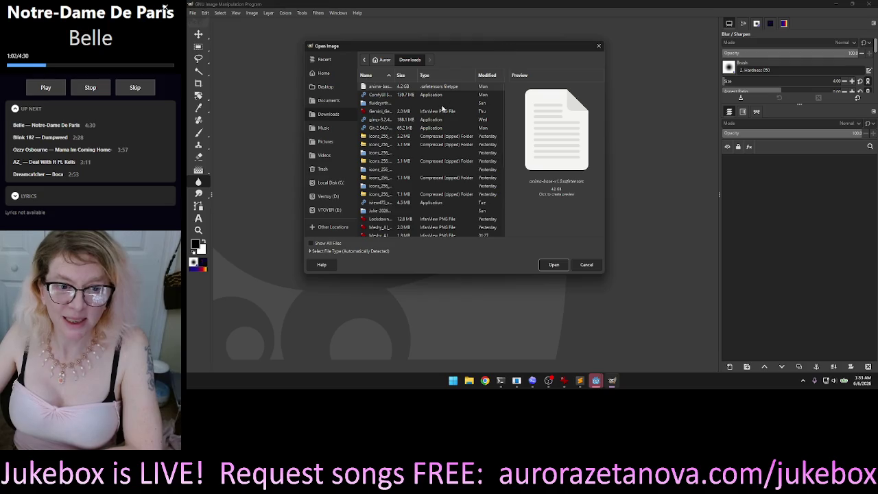
scroll(430, 171, down, 2)
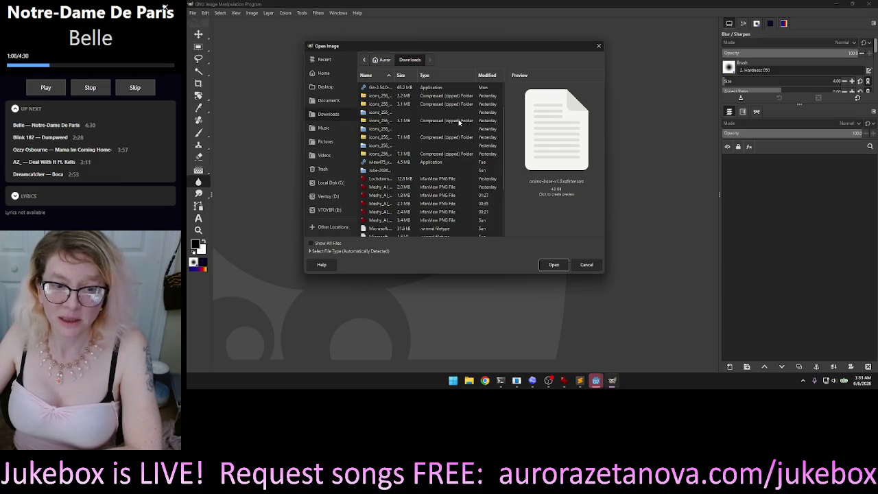
scroll(457, 145, down, 1)
scroll(456, 147, down, 1)
scroll(463, 144, down, 1)
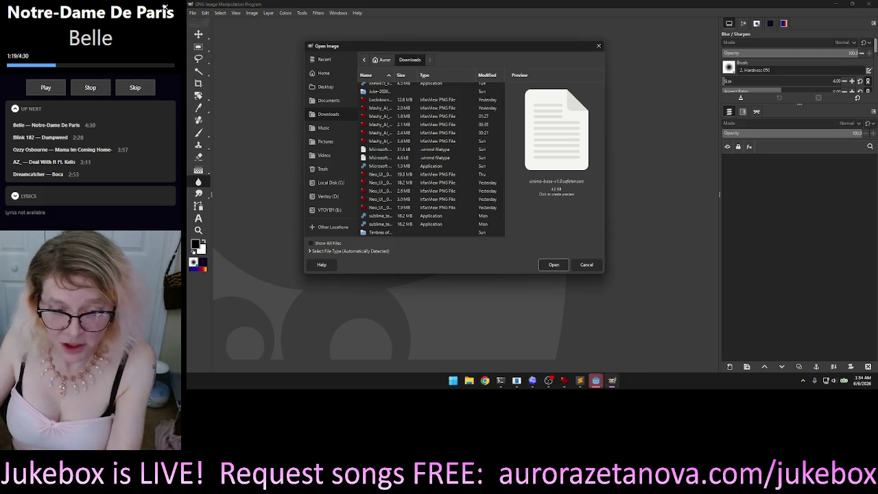
click(489, 76)
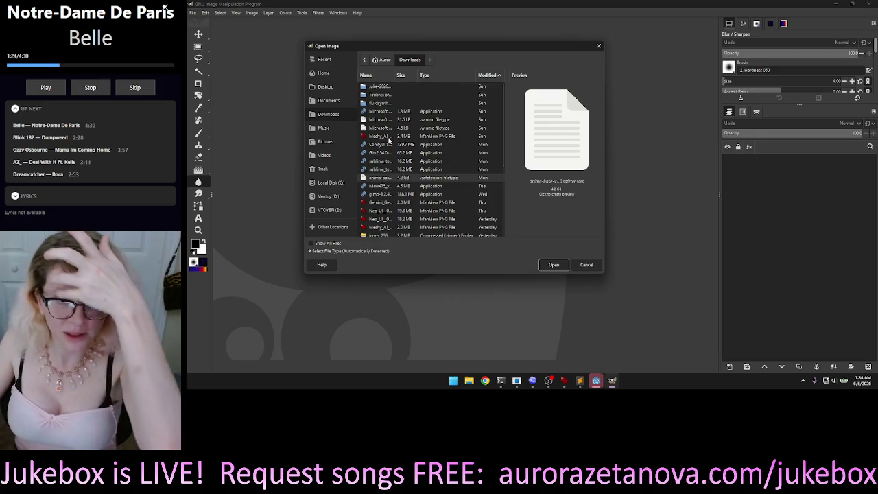
click(385, 137)
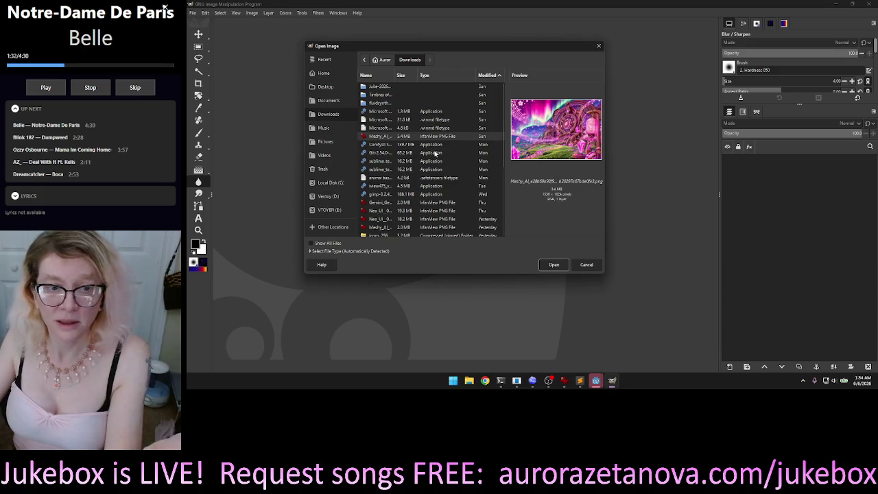
scroll(434, 163, down, 5)
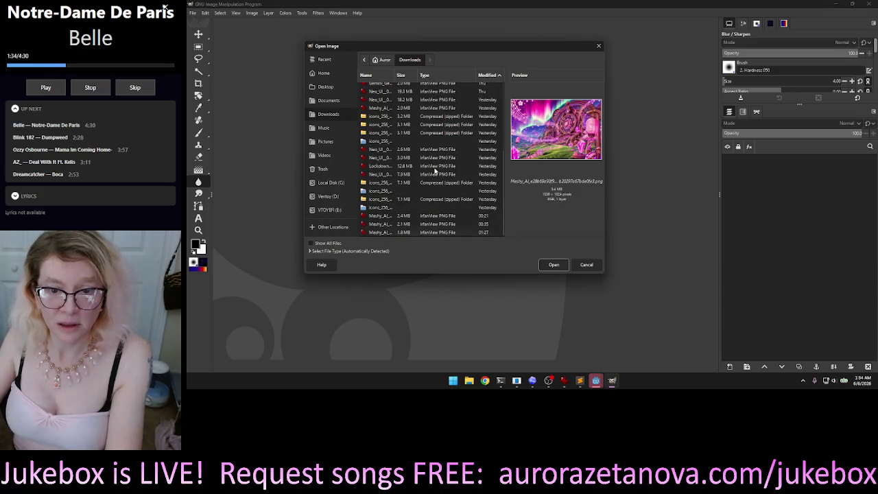
click(417, 234)
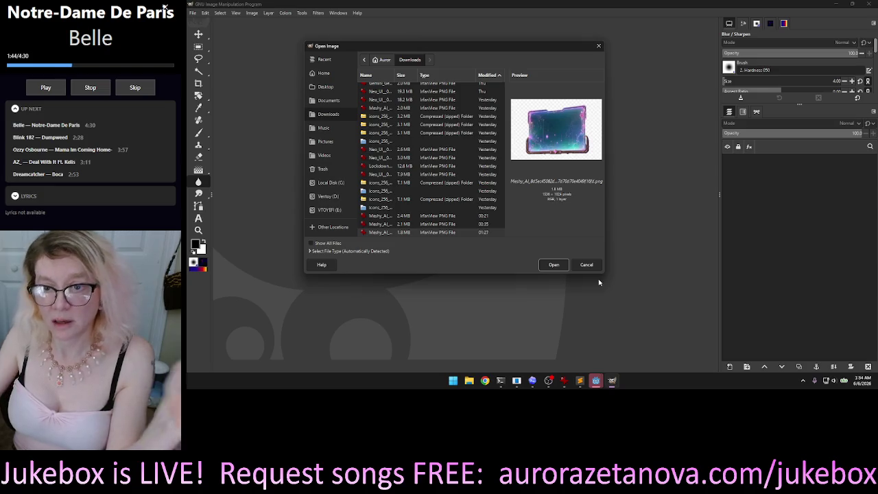
click(553, 267)
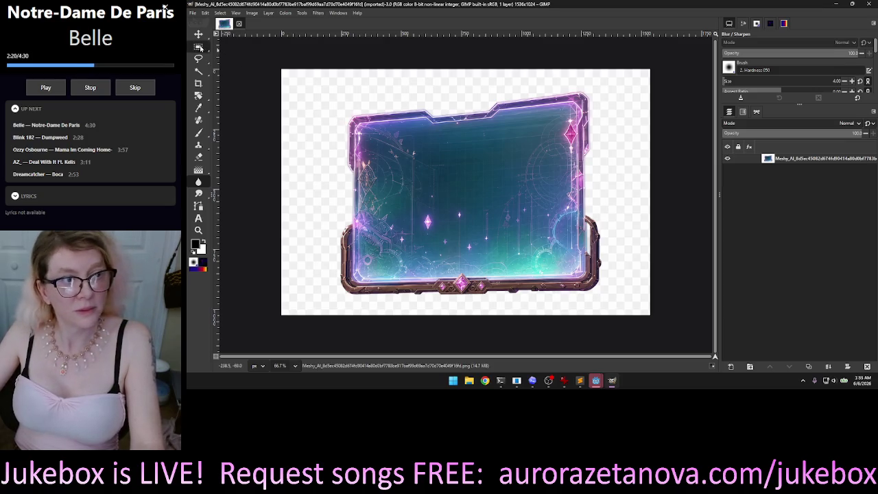
Step: Draw a rectangular selection around the frame's inner panel and adjust its edges
key(r)
drag(264, 52, 626, 176)
mouse_move(444, 114)
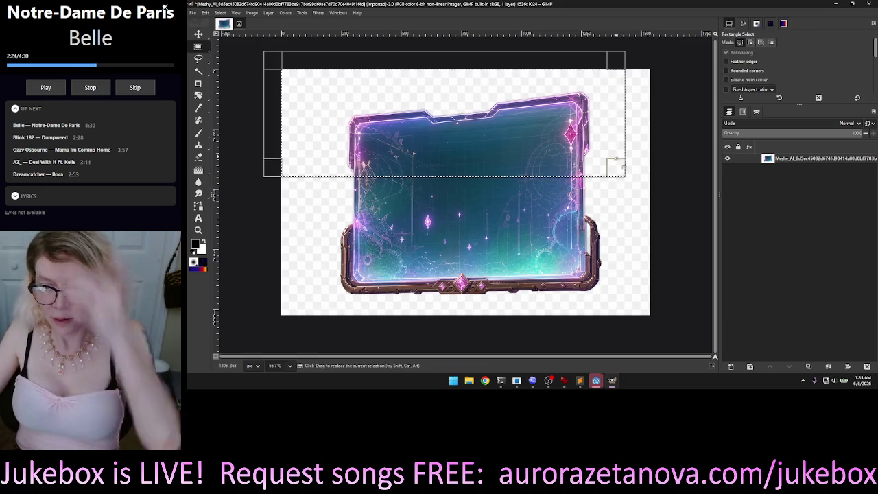
drag(617, 157, 652, 208)
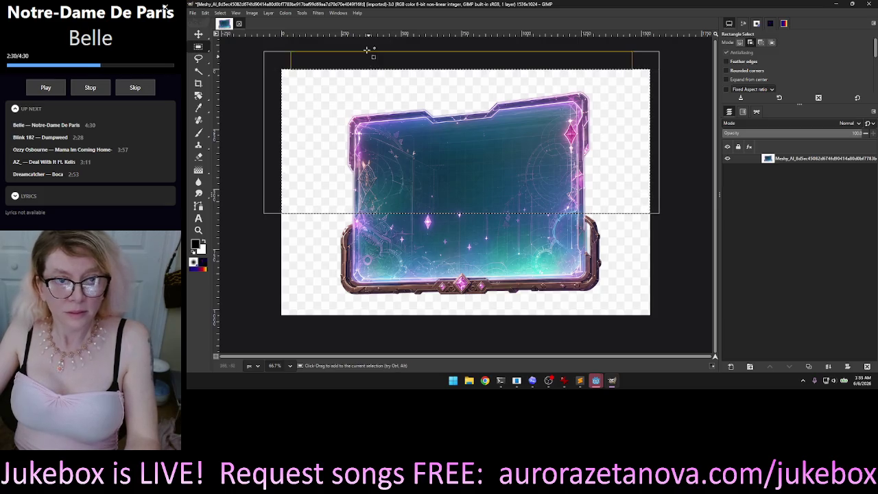
mouse_move(363, 44)
mouse_down()
mouse_move(492, 252)
mouse_move(574, 266)
mouse_move(585, 257)
mouse_up()
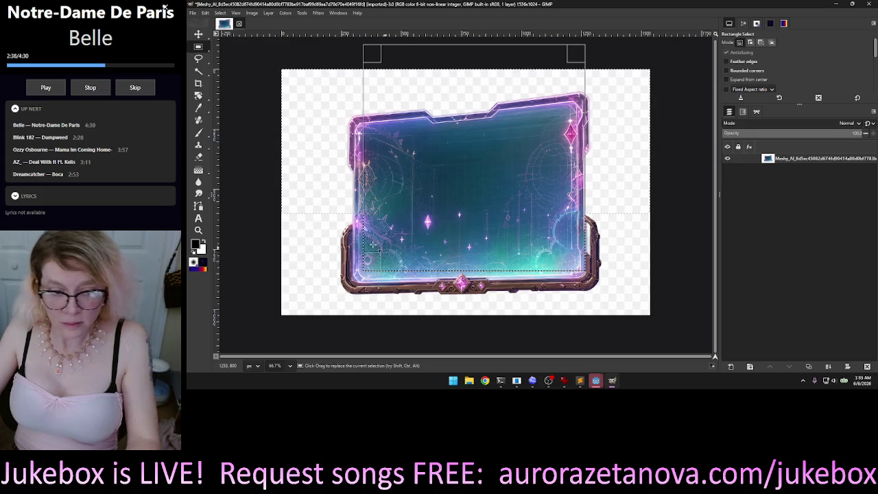
drag(374, 259, 365, 273)
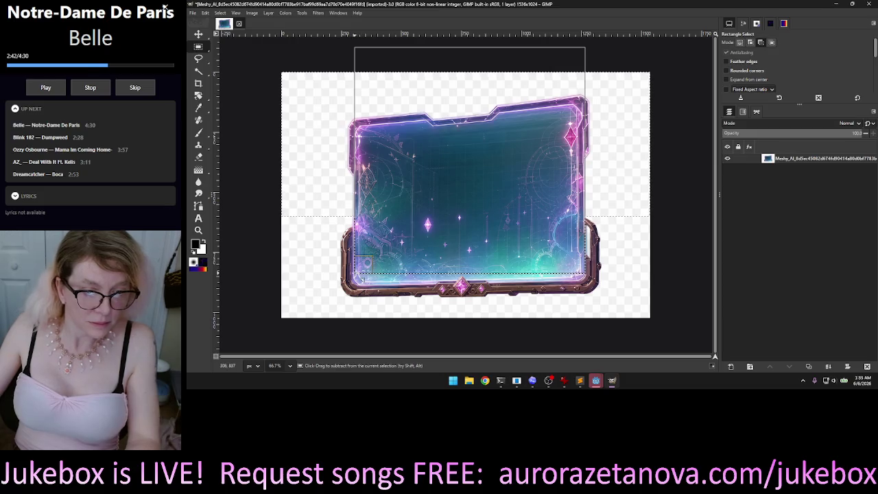
Step: Zoom in to inspect the selected panel, then quit GIMP with Ctrl+Q
ctrl+scroll(364, 263, up, 2)
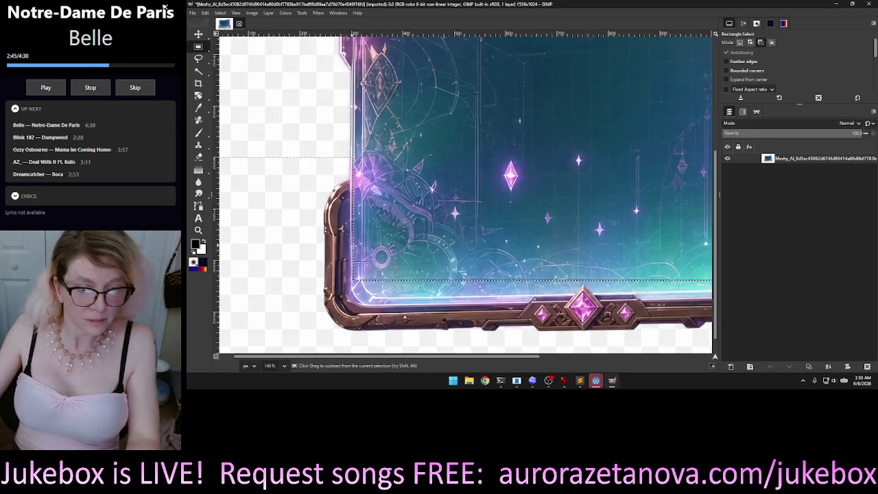
ctrl+scroll(357, 252, up, 1)
ctrl+scroll(357, 252, up, 1)
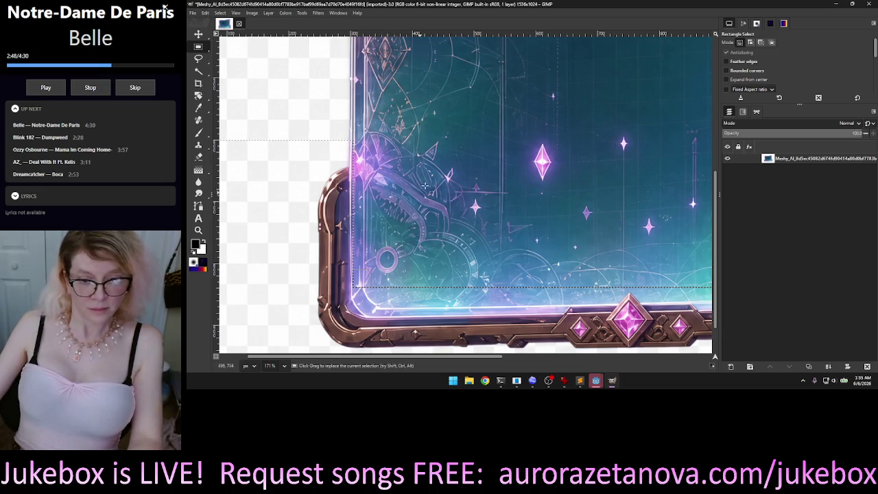
ctrl+scroll(458, 155, down, 2)
scroll(458, 155, down, 1)
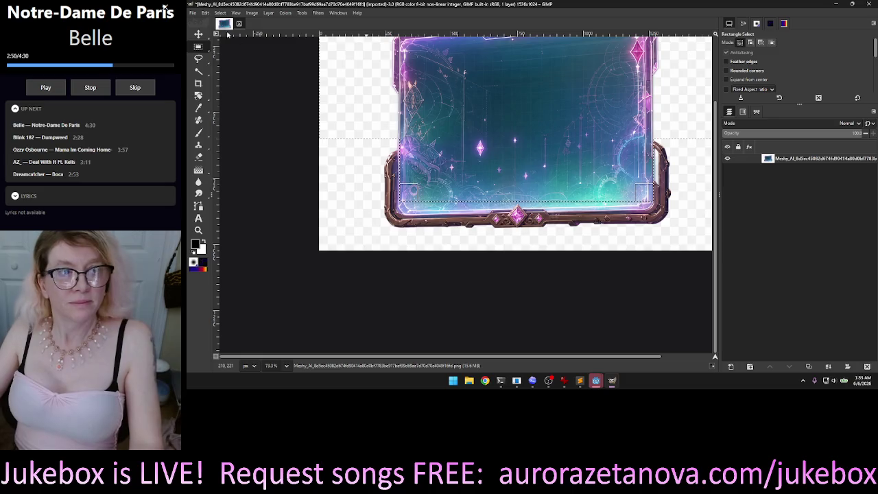
key(ctrl+q)
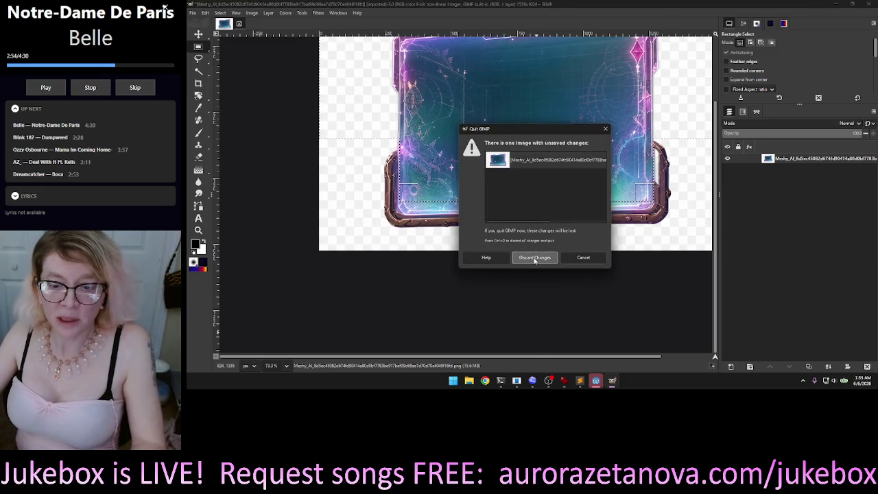
Step: Close GIMP discarding changes, then load Meshy AI workspace from Chrome's NeoSakura bookmarks
click(533, 258)
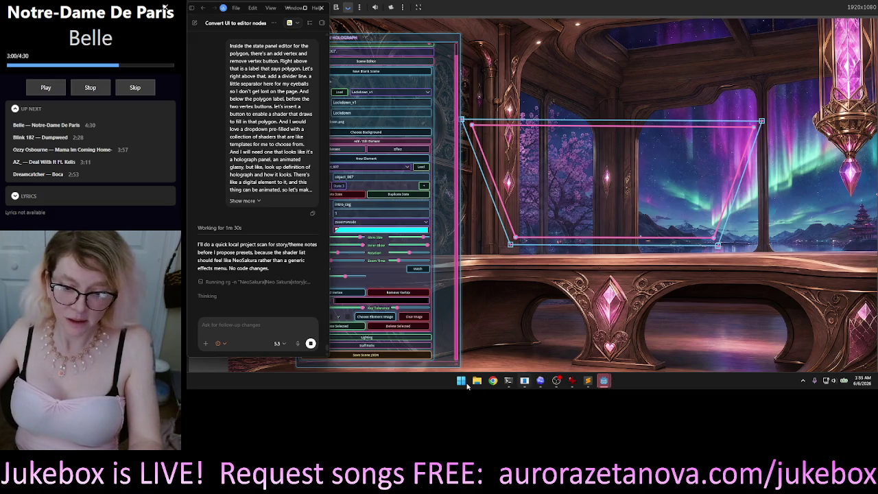
click(493, 384)
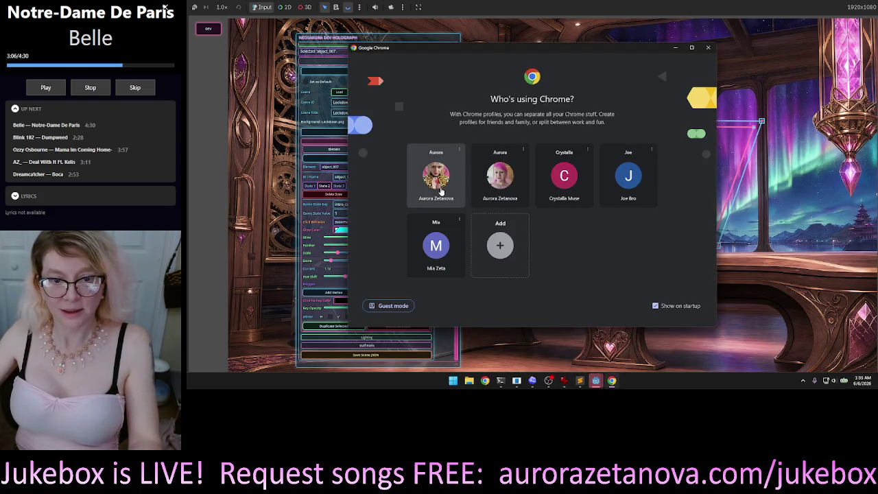
click(435, 177)
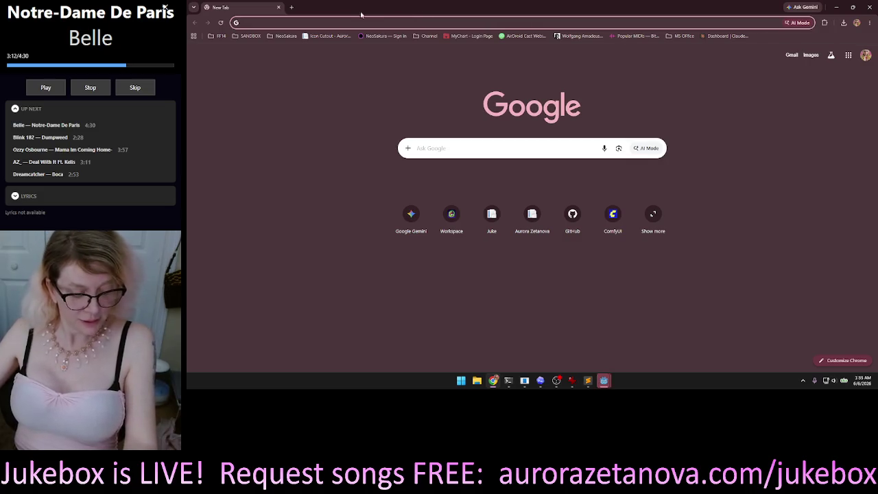
click(278, 37)
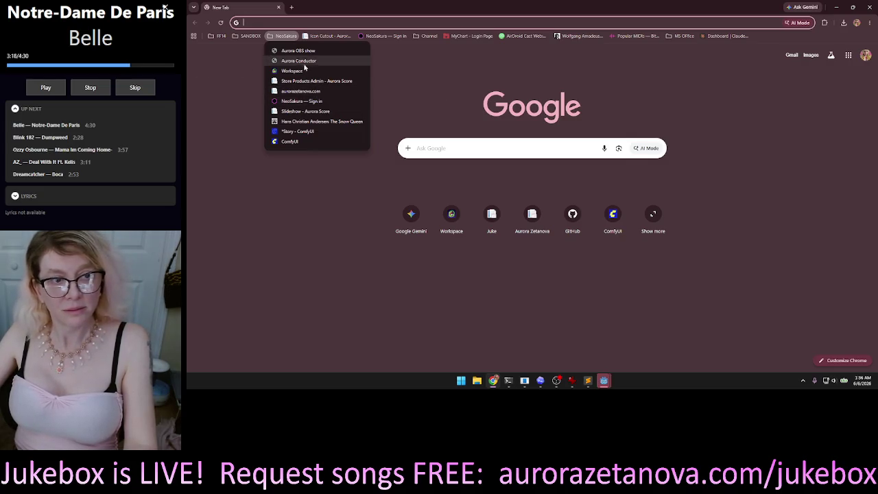
click(301, 70)
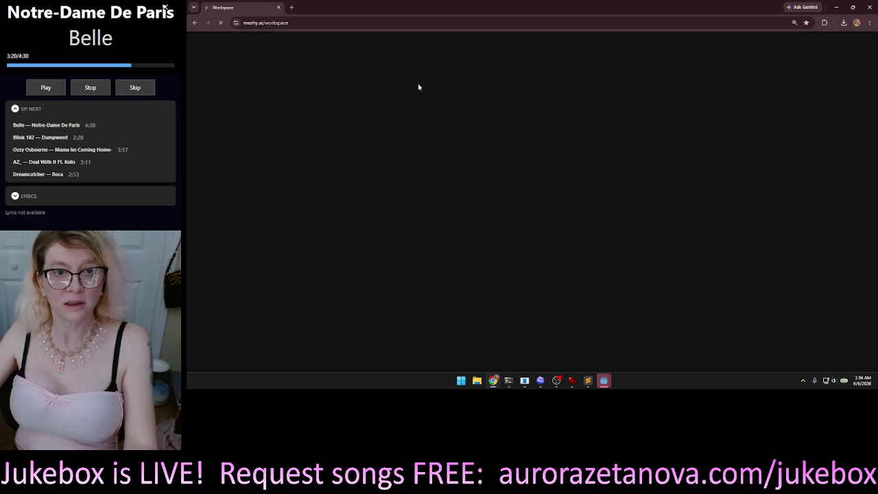
Step: Restore Chrome to a smaller window and set the Meshy AI model to GPT Image 2
mouse_move(322, 8)
mouse_down()
mouse_move(325, 53)
mouse_move(344, 33)
mouse_up()
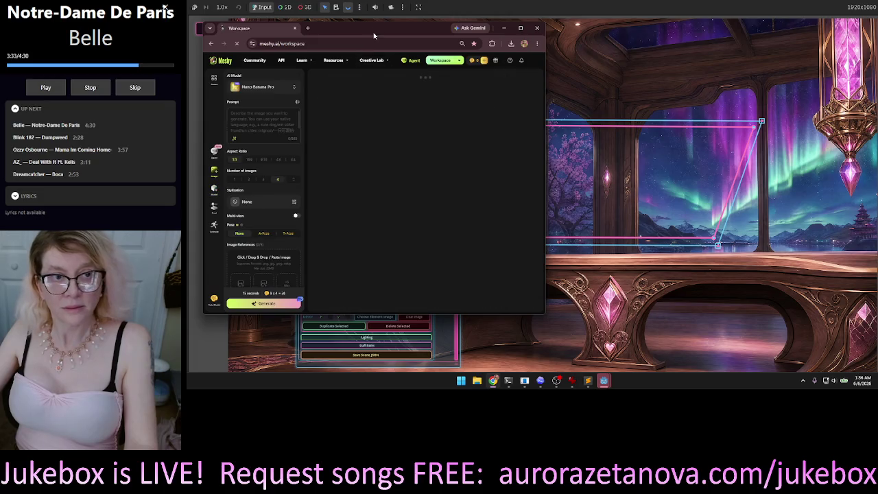
click(294, 90)
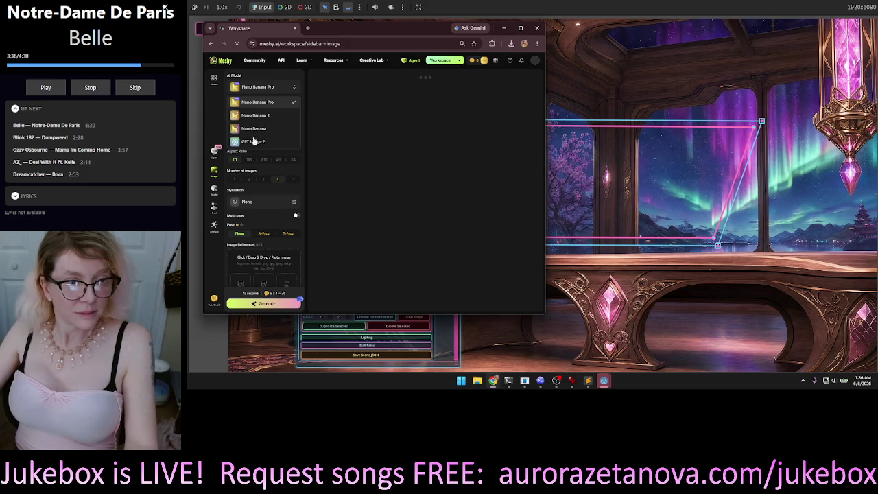
key(Return)
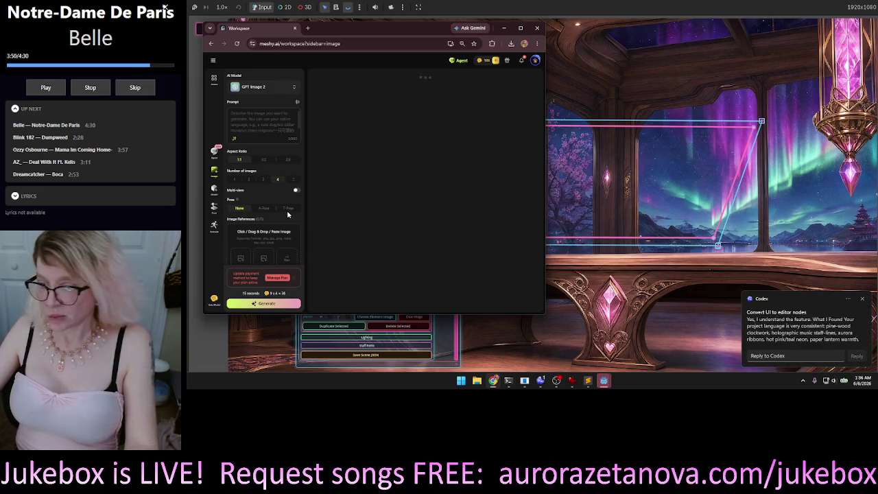
click(799, 316)
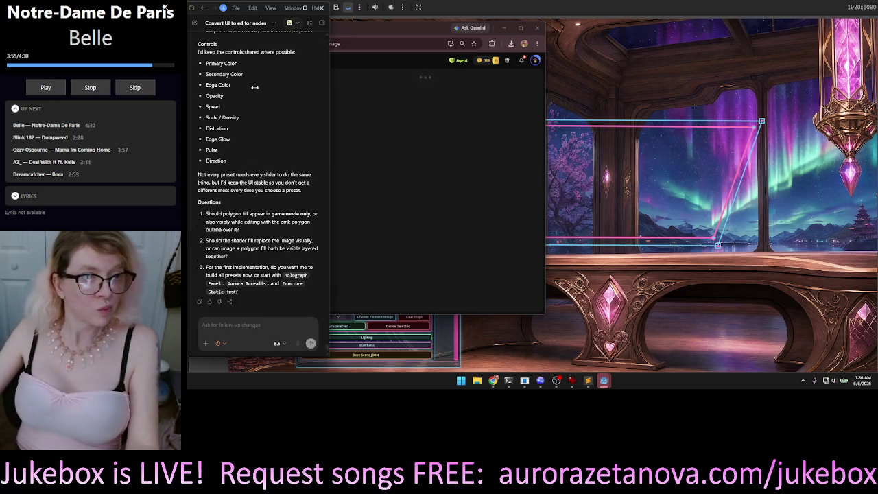
Step: Scroll through Codex's Fill Polygon plan and shader preset ideas like Holograph Panel
scroll(253, 151, up, 3)
scroll(267, 91, up, 2)
scroll(268, 92, up, 3)
scroll(274, 110, up, 3)
scroll(284, 130, up, 3)
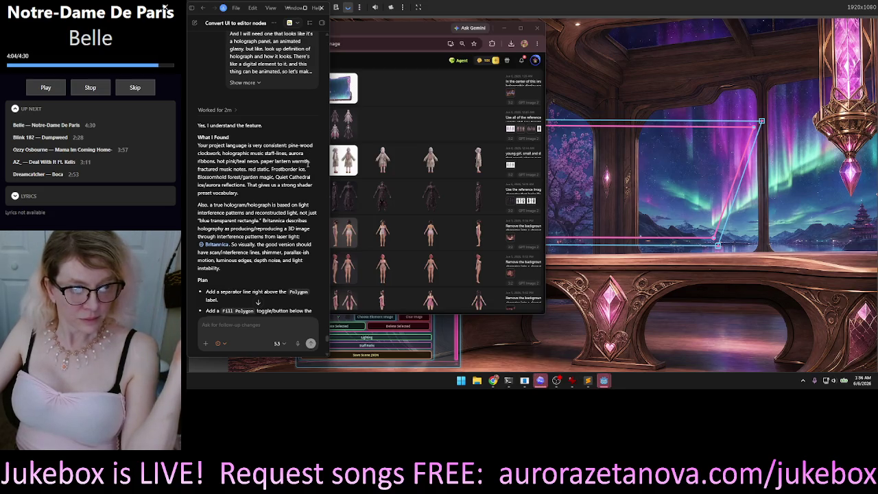
scroll(302, 193, down, 2)
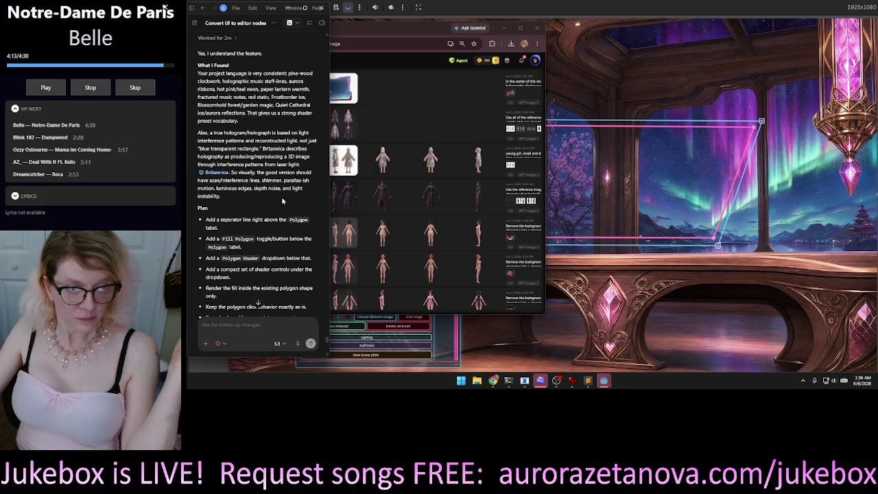
scroll(281, 196, down, 3)
scroll(280, 144, down, 1)
scroll(283, 130, down, 2)
scroll(290, 112, down, 1)
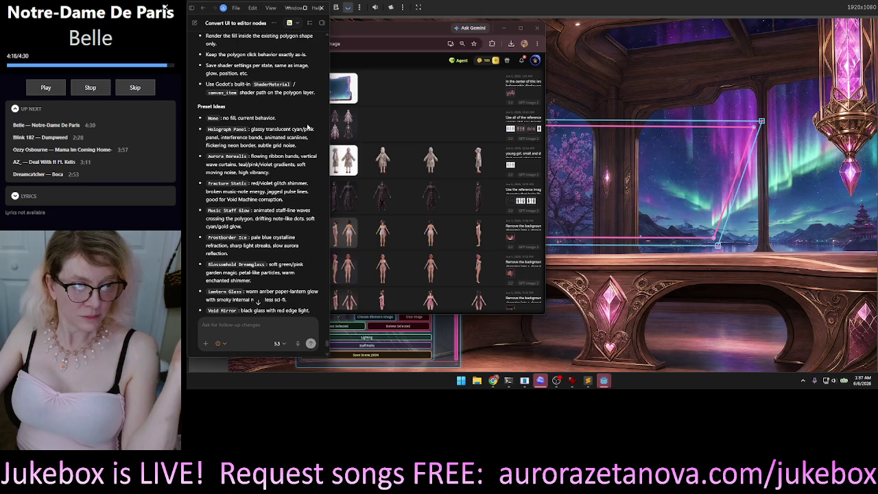
Step: Scroll through Codex's preset list, shared controls and questions before dictating a reply
scroll(307, 159, down, 1)
scroll(305, 165, down, 2)
scroll(303, 170, down, 2)
scroll(300, 176, down, 1)
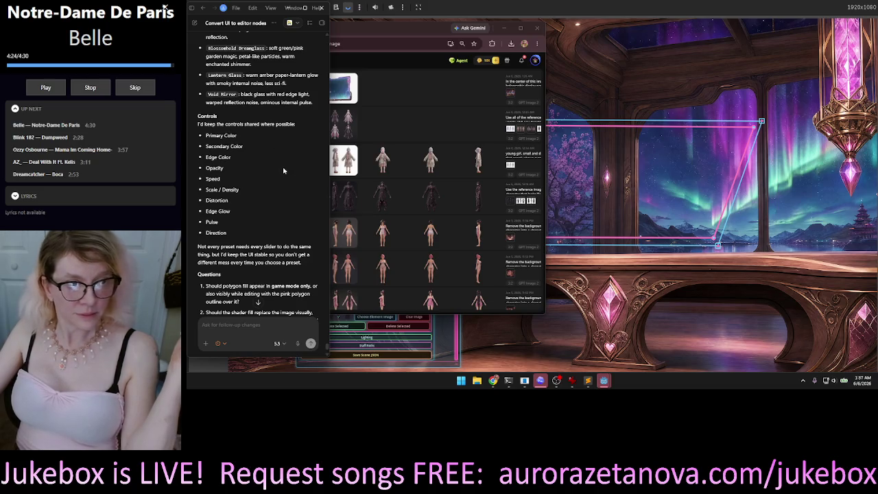
scroll(275, 147, up, 1)
scroll(274, 151, up, 2)
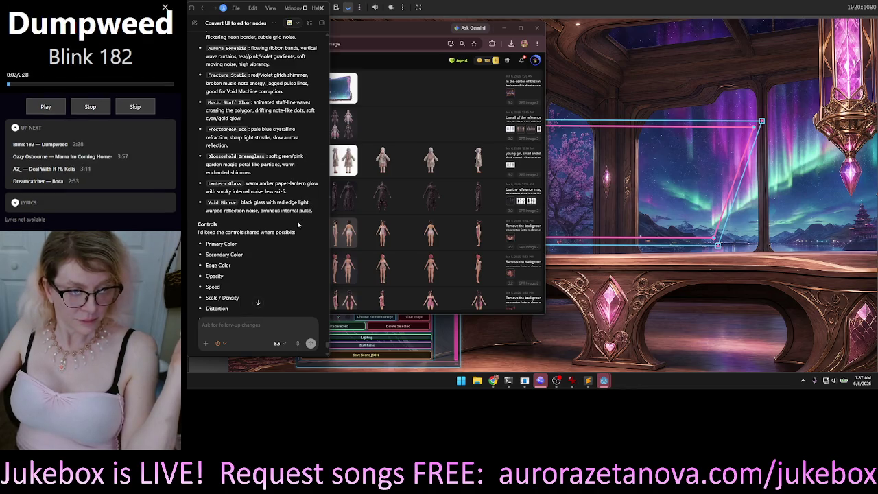
scroll(302, 238, down, 5)
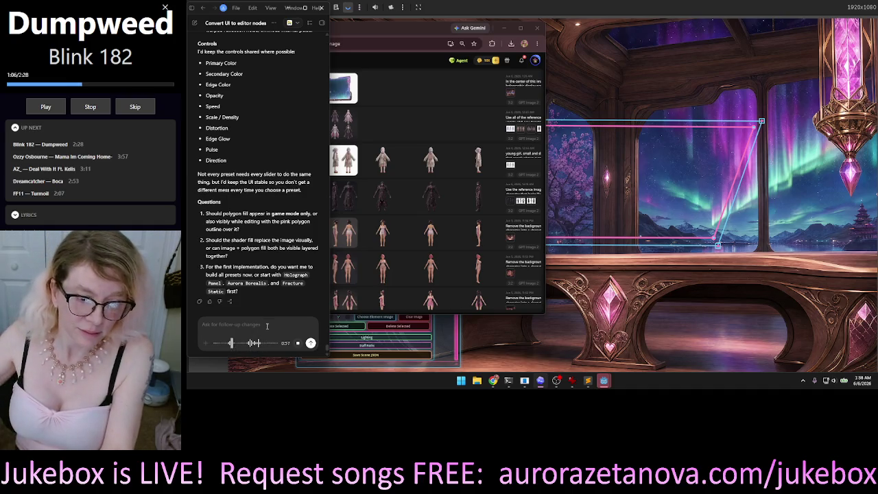
Step: Finish dictating the black-void rift preset request, send it, and bring Meshy forward
click(297, 343)
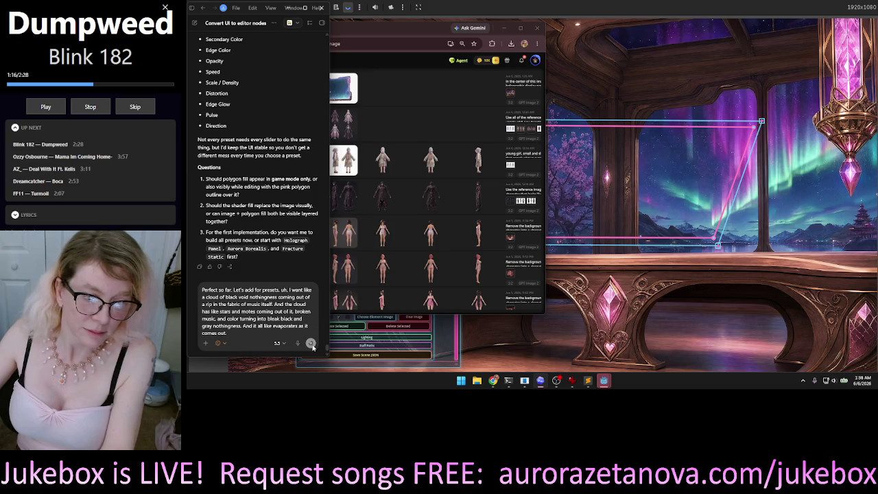
click(311, 343)
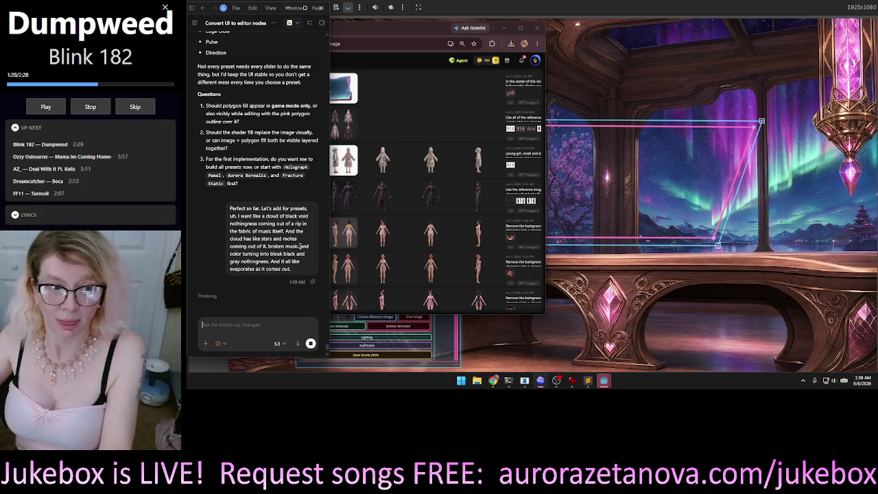
click(376, 30)
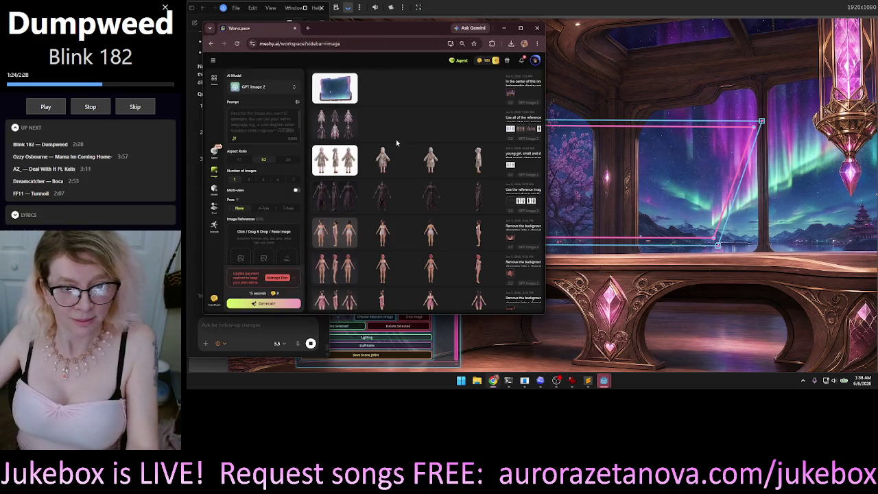
Step: Attach the Neo_UI_00014_ room image from Downloads as a Meshy image reference
scroll(240, 258, down, 1)
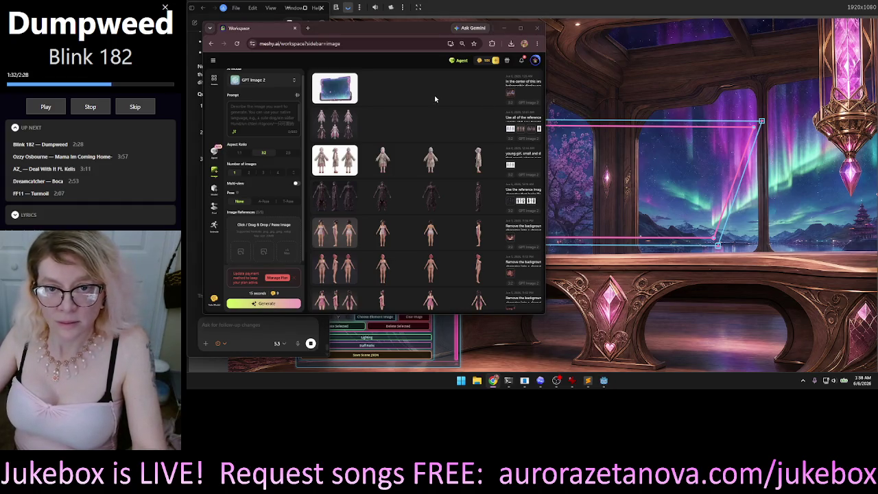
key(ctrl+o)
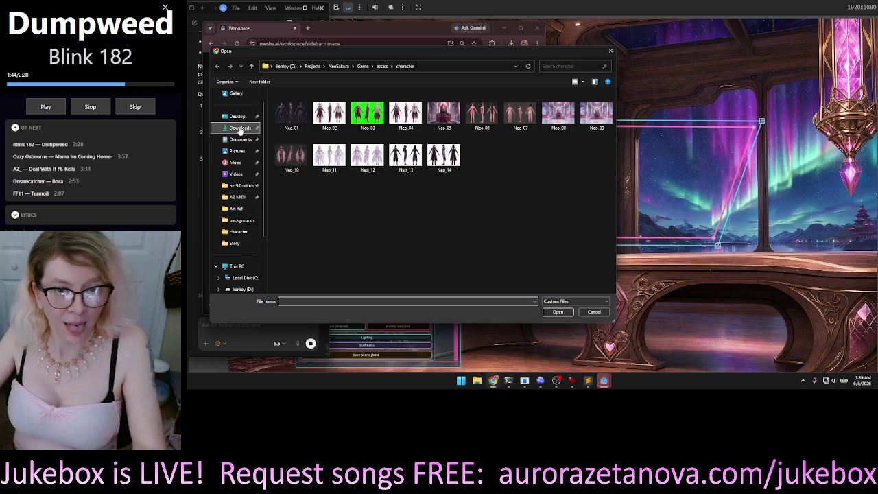
click(239, 129)
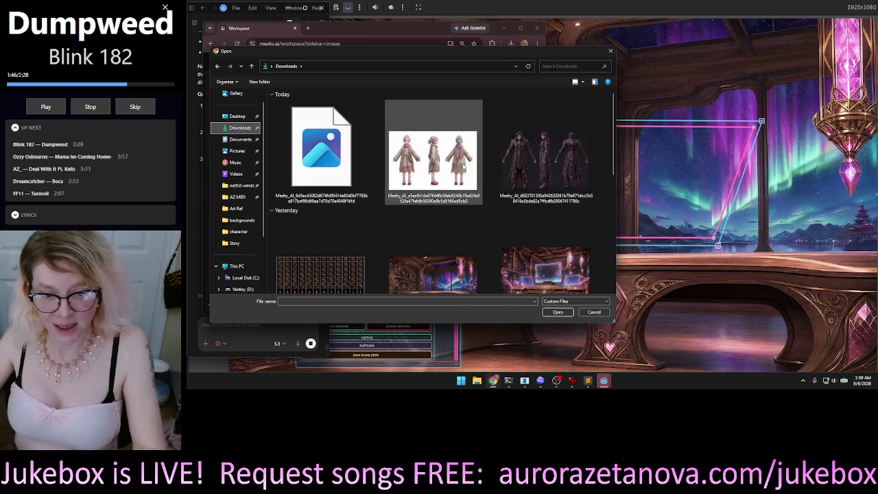
scroll(523, 159, down, 2)
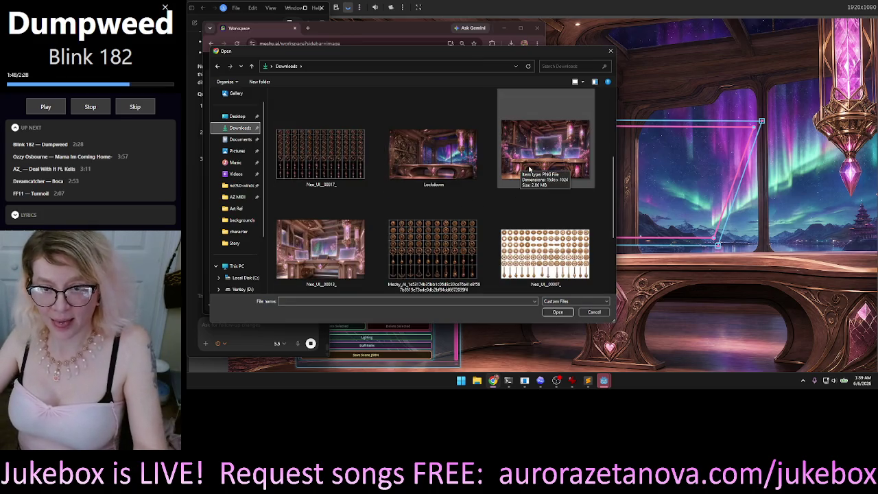
click(567, 146)
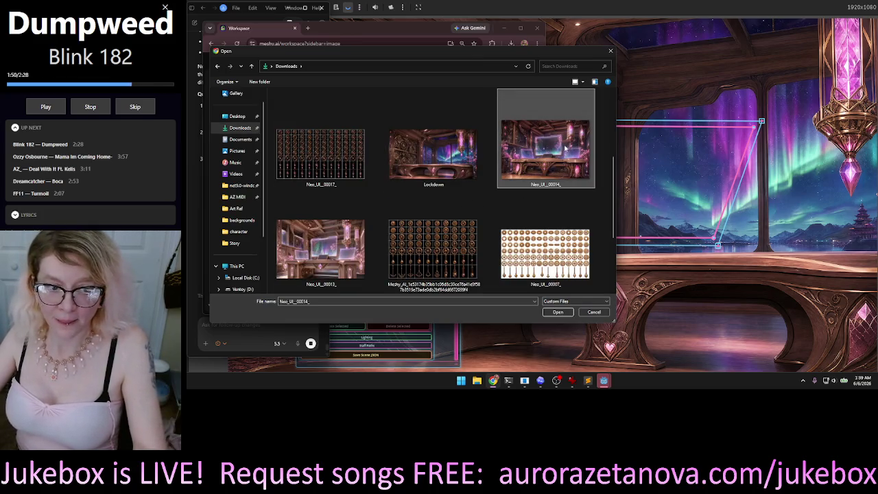
double_click(564, 146)
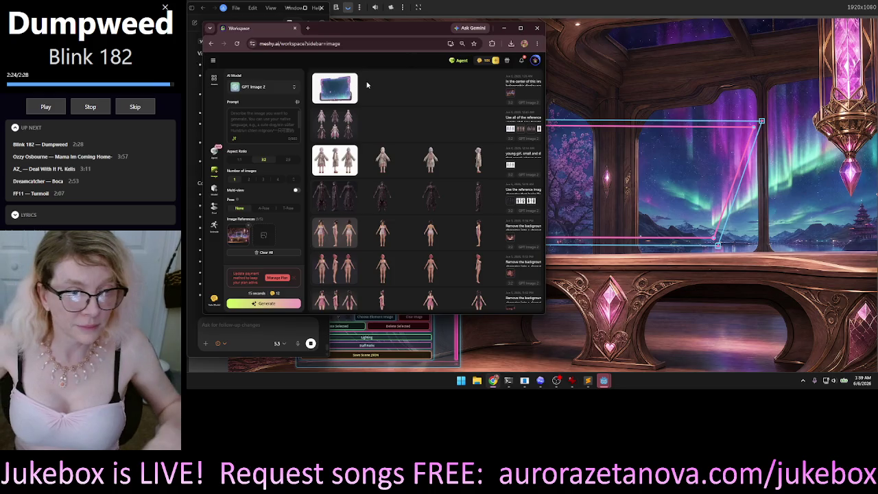
click(253, 113)
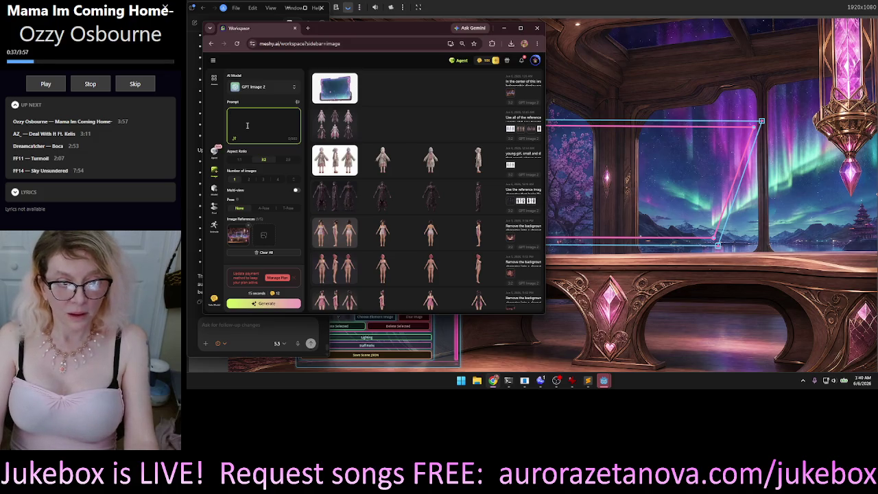
key(super+h)
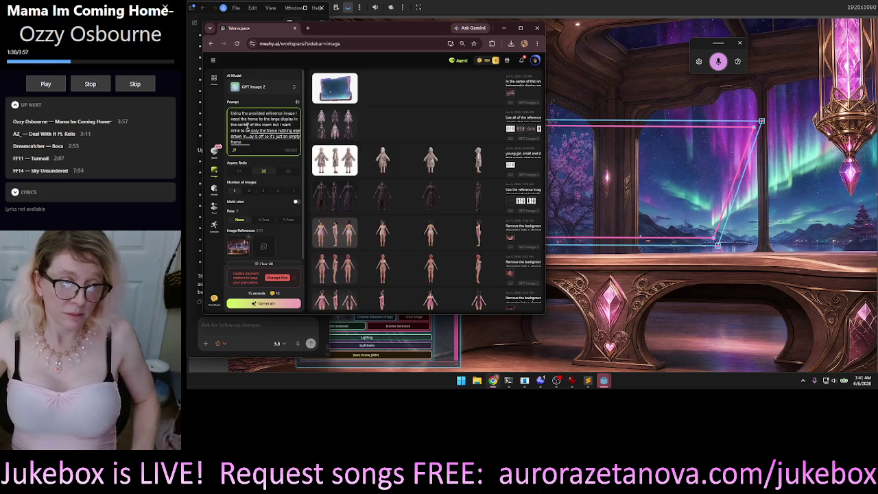
Step: Add 'and I need it in isometric view' to the prompt, fixing the misheard last word
text(and I need)
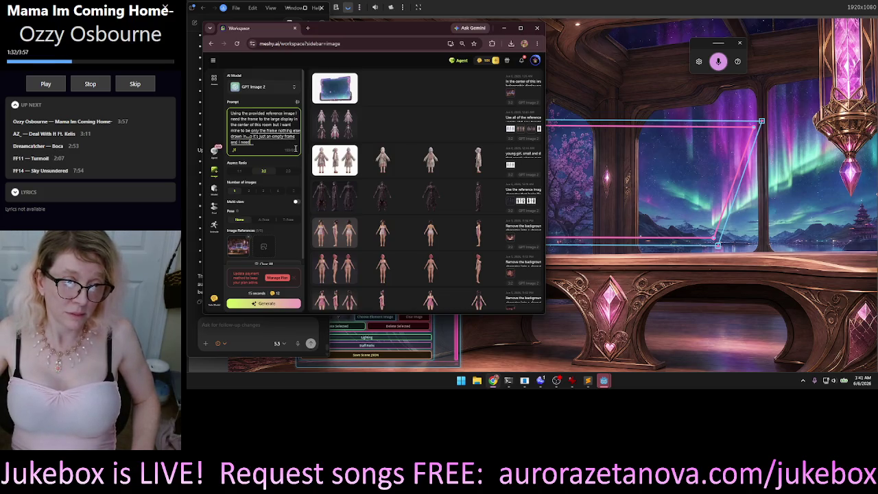
text( it in isometric field)
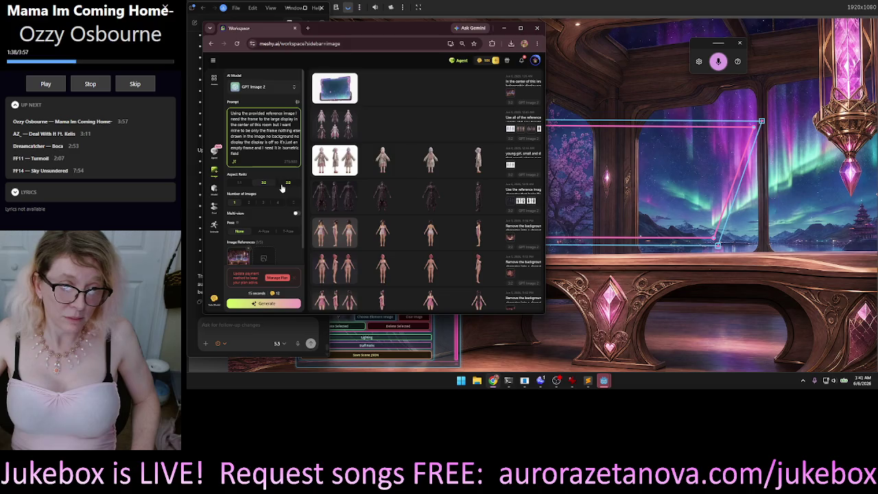
key(BackSpace)
key(BackSpace)
key(BackSpace)
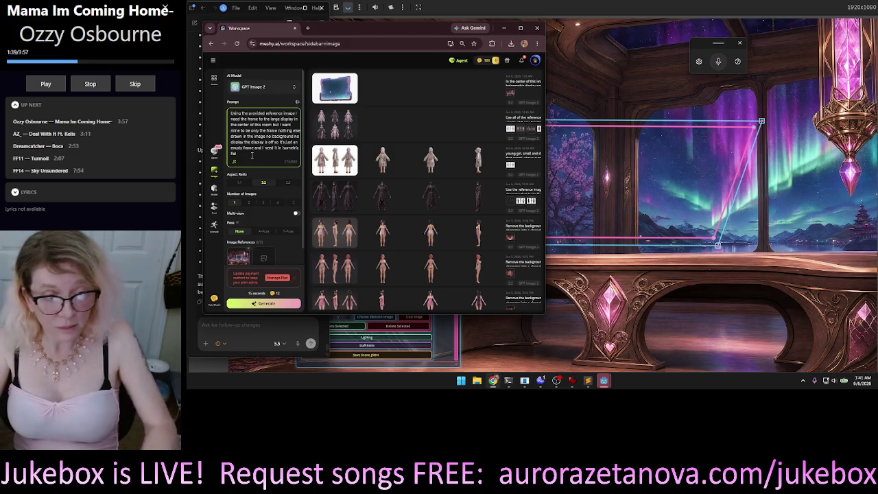
key(BackSpace)
key(BackSpace)
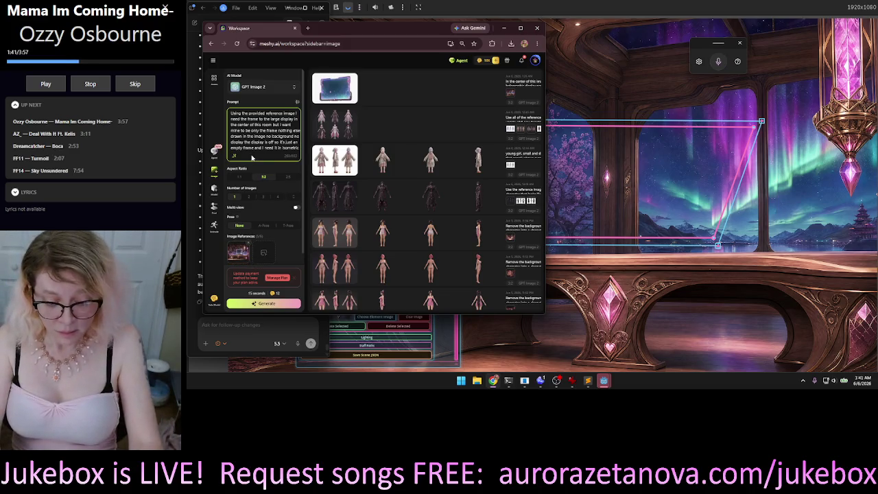
text(w.)
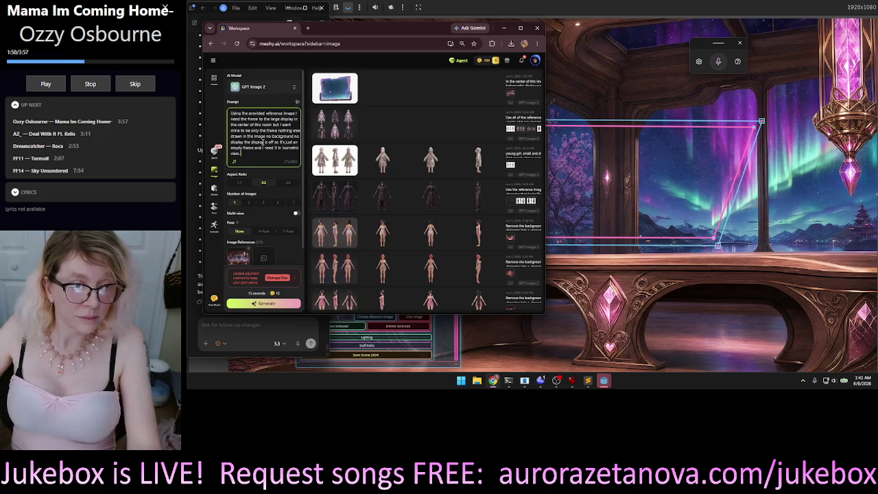
scroll(264, 142, down, 1)
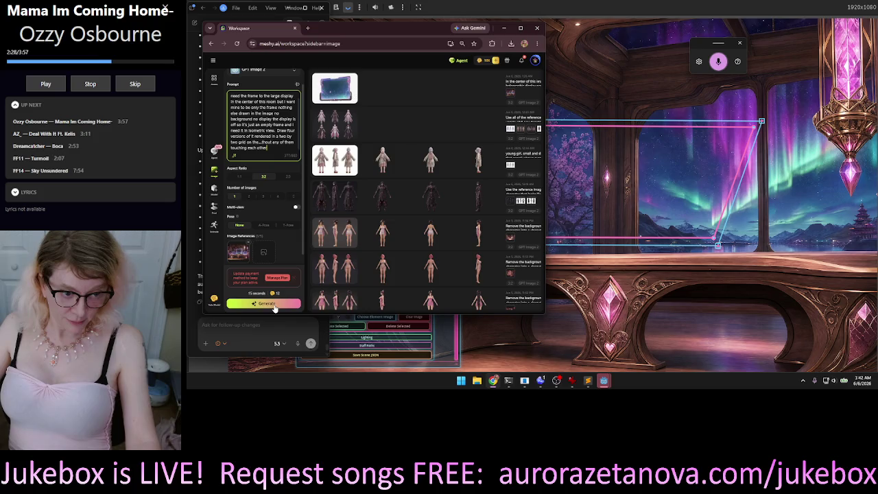
Step: Finish dictating the frame prompt and generate the two-by-two black frame images in Meshy AI
click(211, 277)
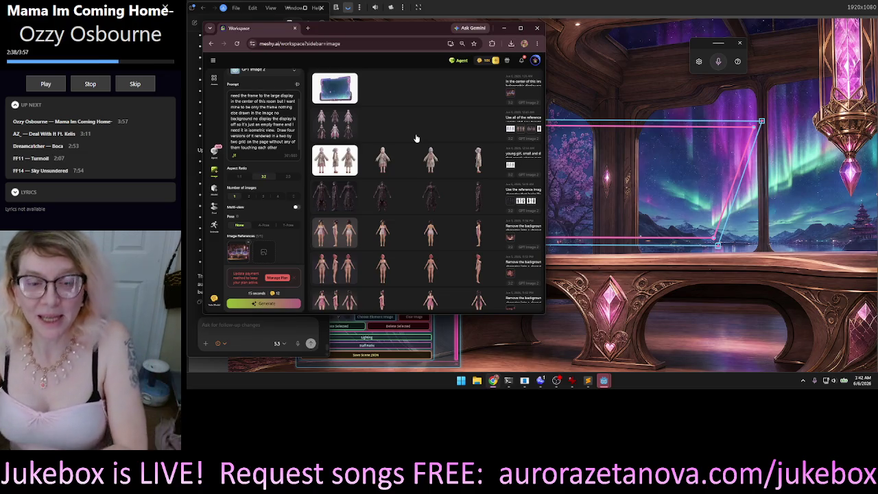
key(ctrl+Return)
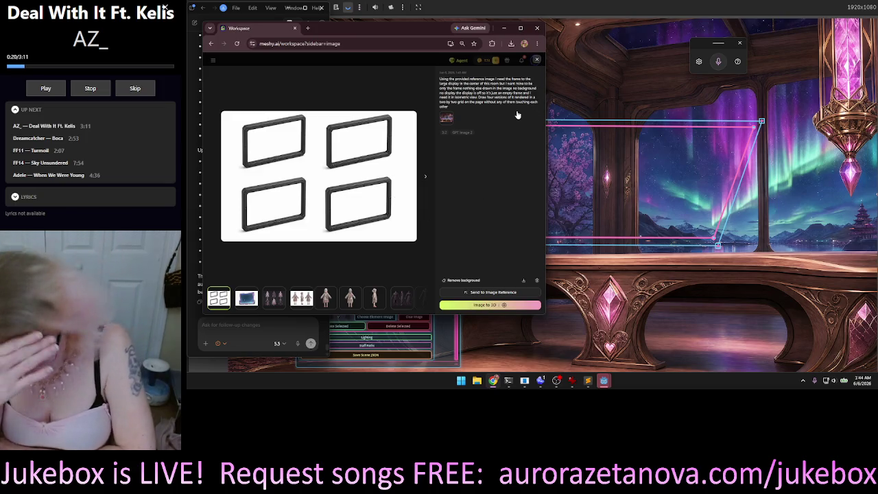
key(Escape)
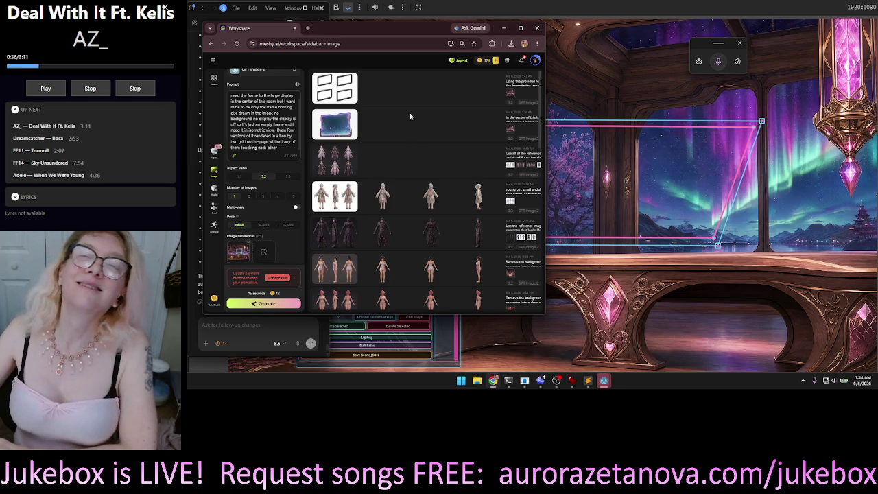
Step: Close the Meshy browser window and bring the Codex chat window forward
click(536, 30)
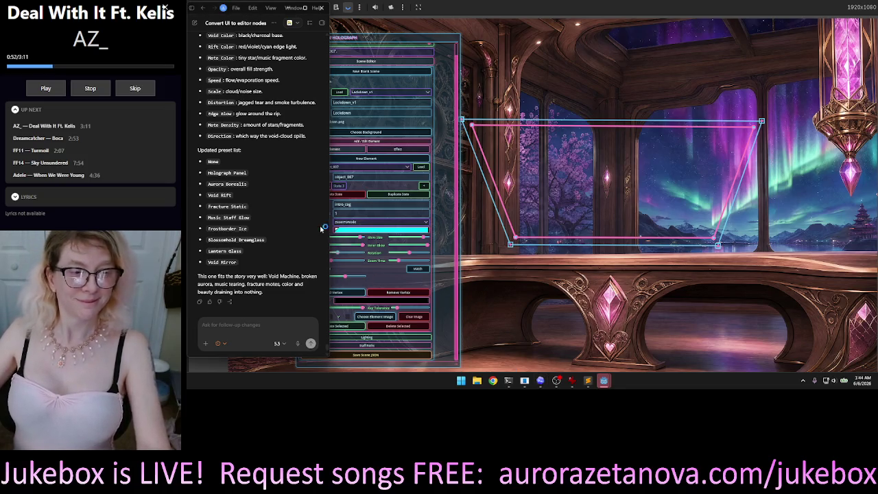
click(230, 328)
text(build)
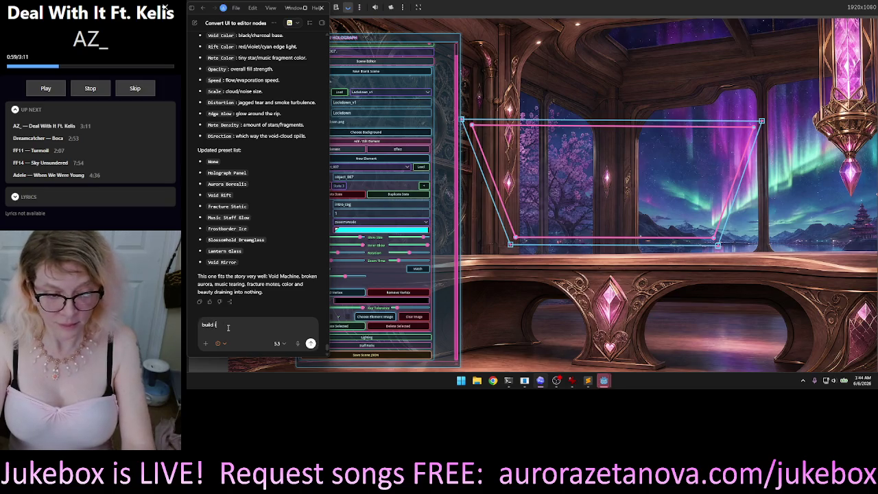
Step: Send a 'build it' request to Codex and bring the game editor forward
text(t)
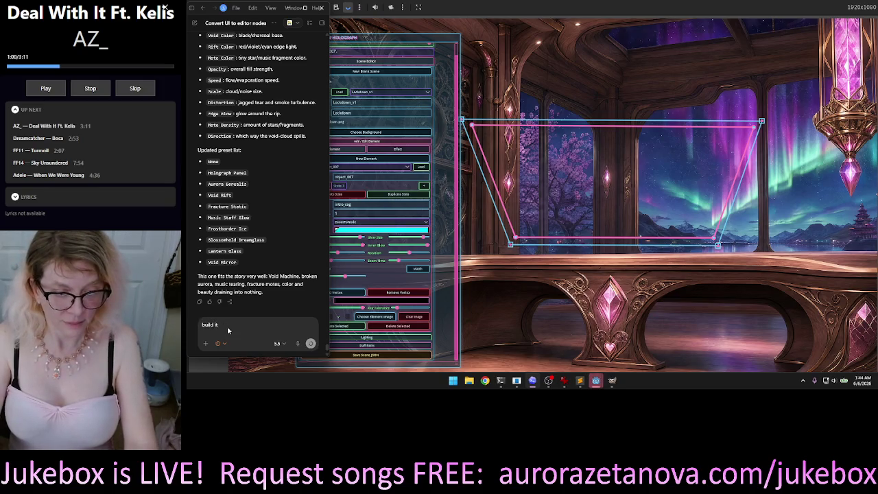
key(Return)
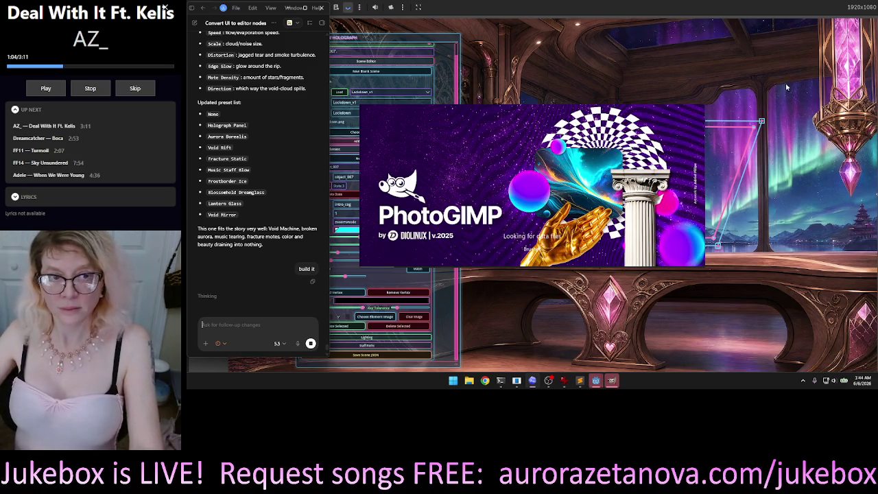
click(473, 254)
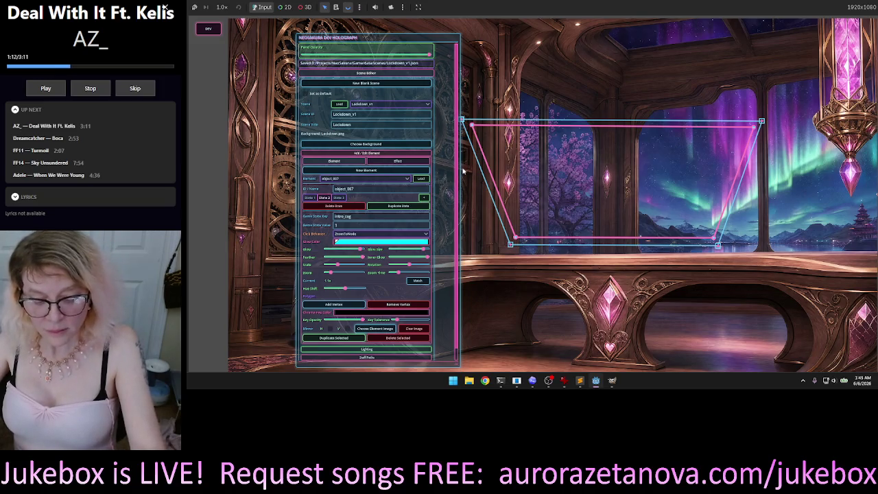
Step: Stop the game preview, quit the Godot editor, and move GIMP's welcome dialog aside
key(F5)
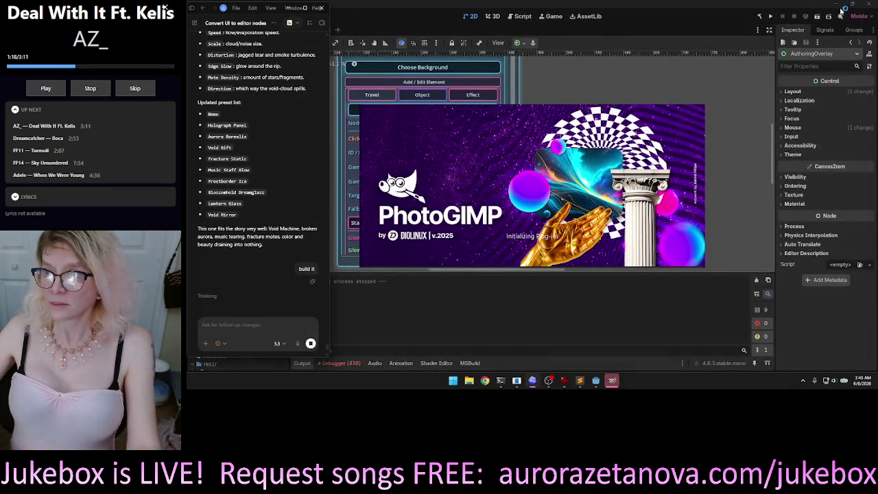
click(874, 4)
click(870, 5)
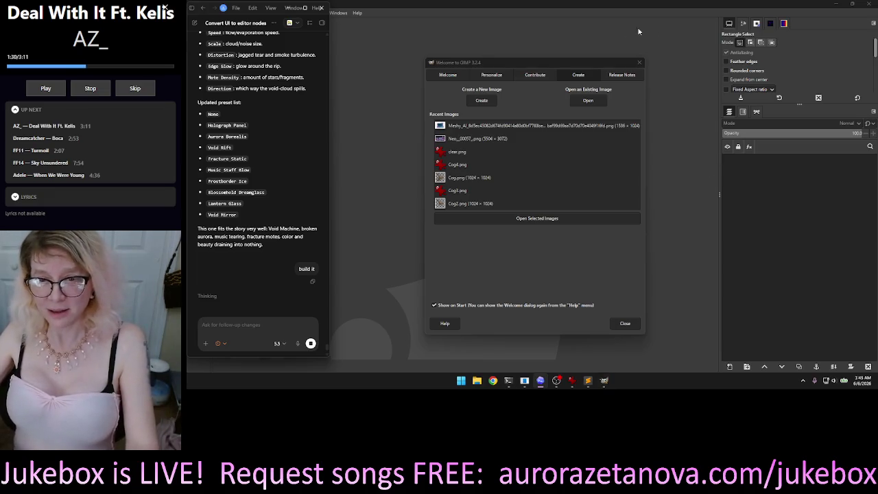
drag(572, 63, 561, 53)
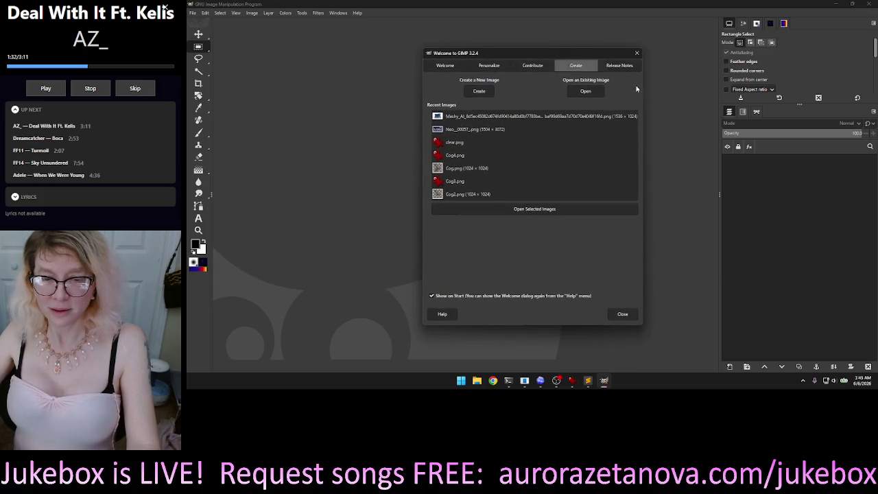
drag(624, 54, 625, 58)
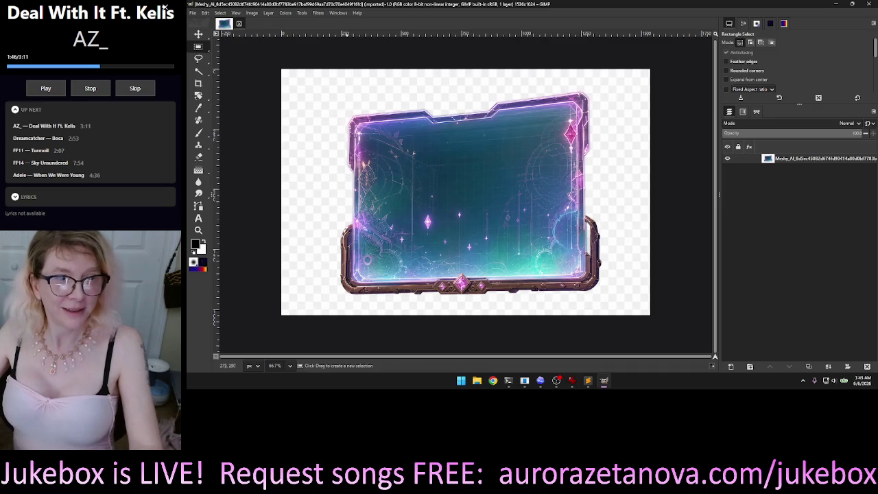
Step: Draw a rectangular selection over the frame's inner teal panel, fitting its edges to the inner border
mouse_move(271, 53)
mouse_down()
mouse_move(690, 200)
mouse_move(747, 199)
mouse_move(741, 213)
mouse_up()
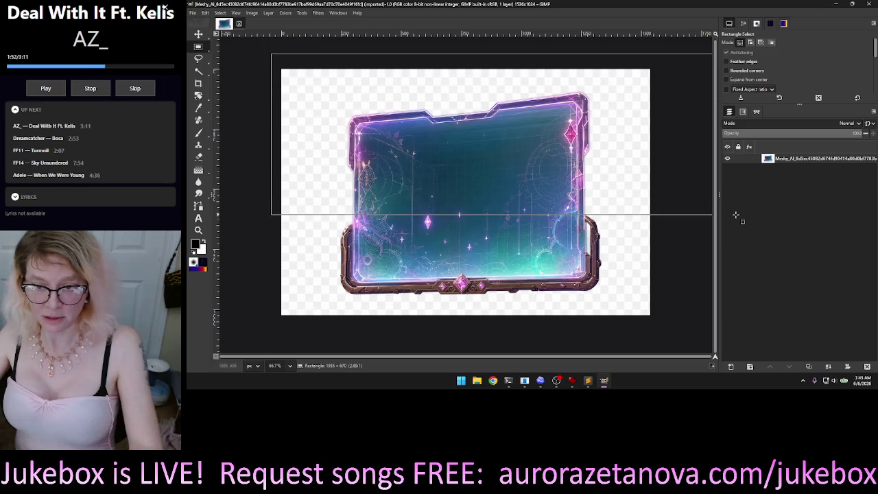
mouse_move(361, 43)
mouse_down()
mouse_move(595, 281)
mouse_move(585, 272)
mouse_up()
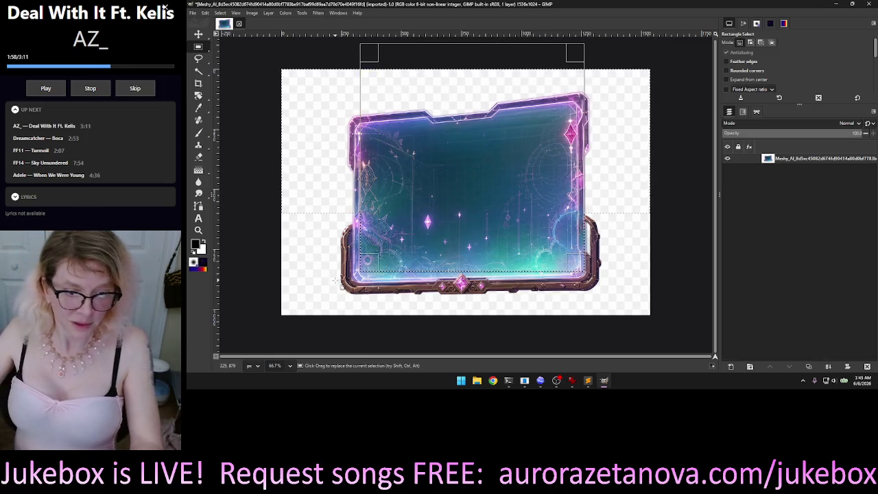
ctrl+scroll(336, 273, up, 2)
ctrl+scroll(336, 273, up, 1)
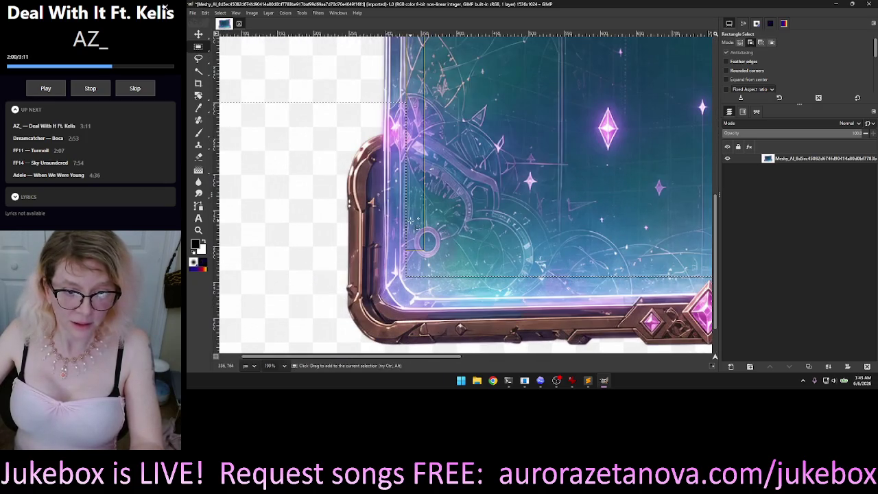
mouse_move(411, 220)
mouse_down()
mouse_move(386, 221)
mouse_move(390, 181)
mouse_up()
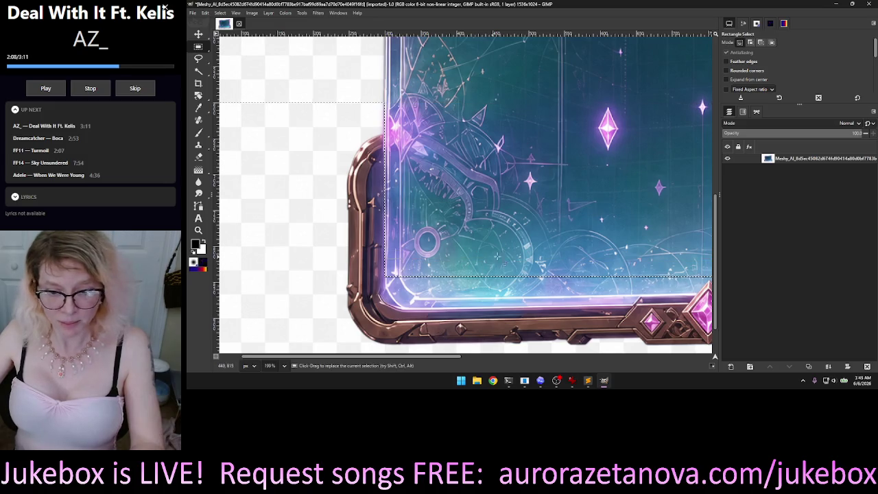
scroll(456, 258, right, 3)
scroll(549, 224, right, 8)
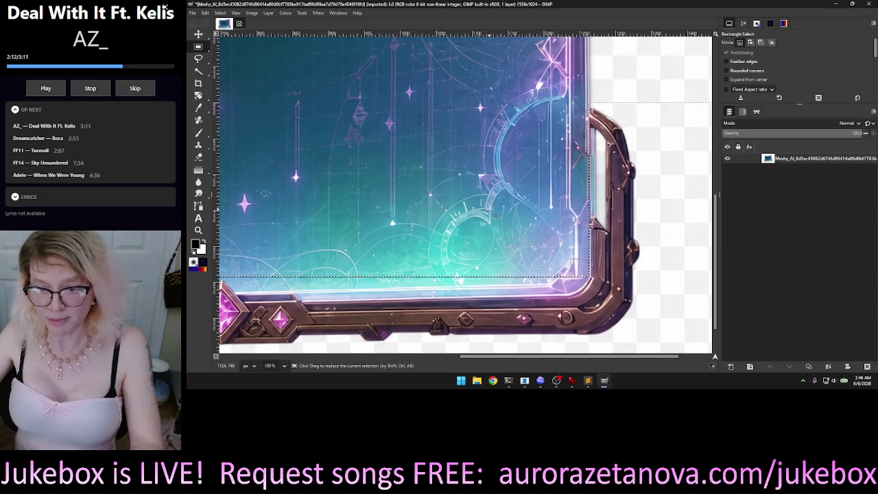
scroll(439, 234, right, 3)
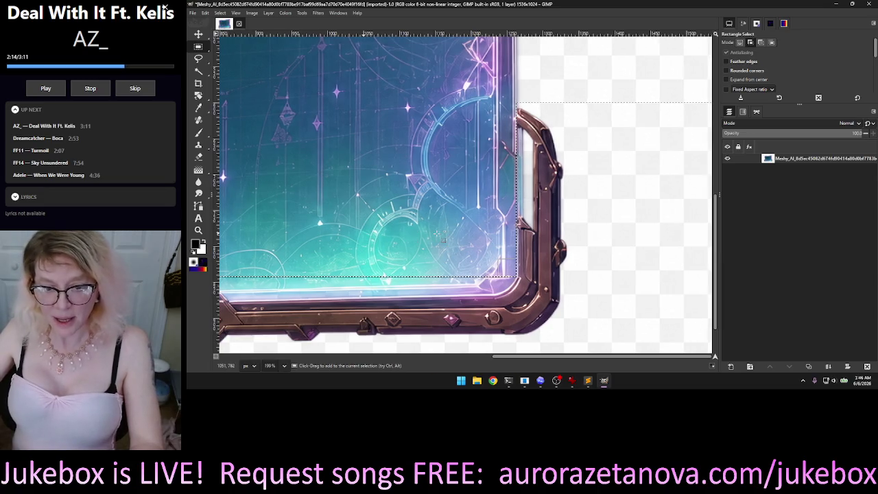
scroll(437, 234, left, 2)
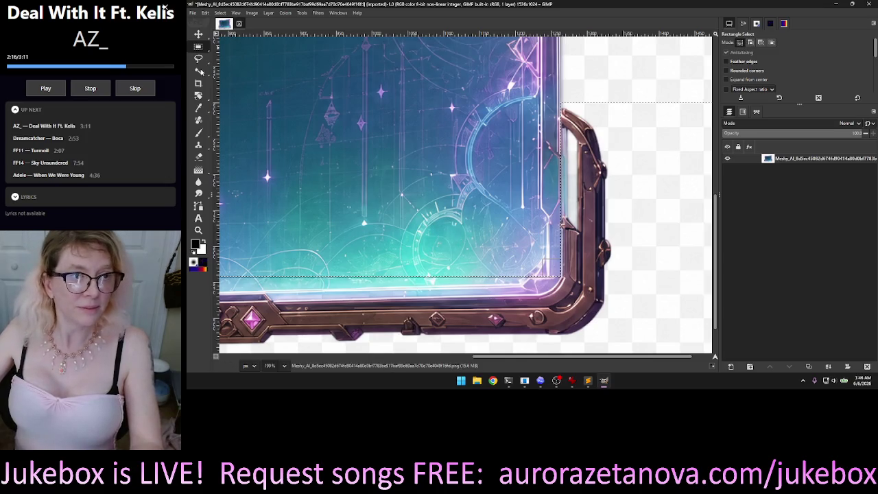
mouse_move(198, 71)
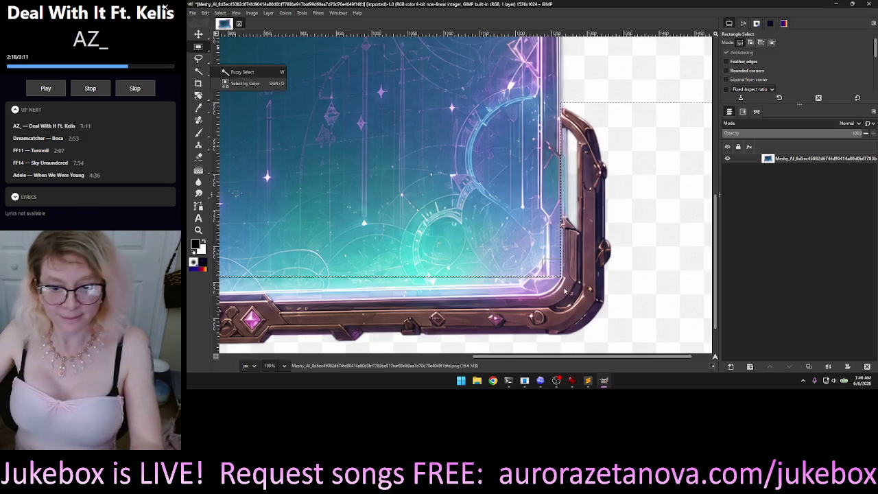
key(shift)
scroll(607, 248, right, 2)
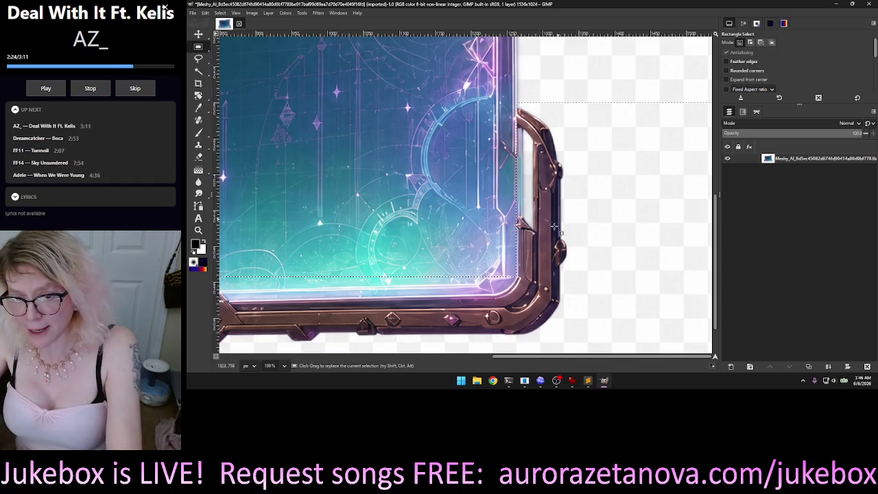
Step: Add an alpha channel, clear the selected inner panel, and fuzzy-select the right glass strip
right_click(758, 162)
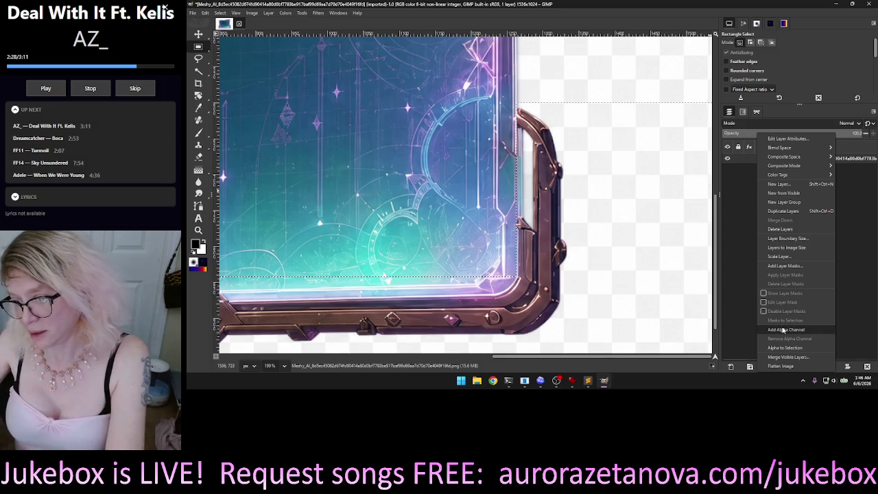
click(813, 291)
key(Delete)
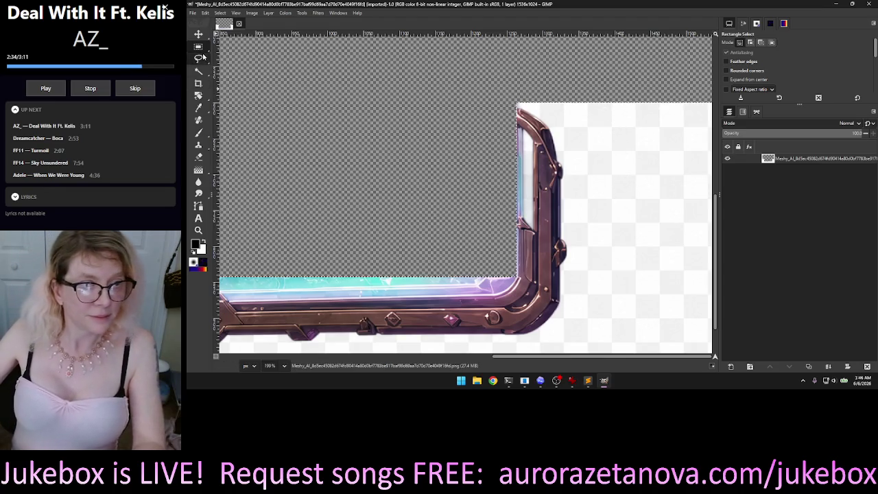
key(u)
click(520, 191)
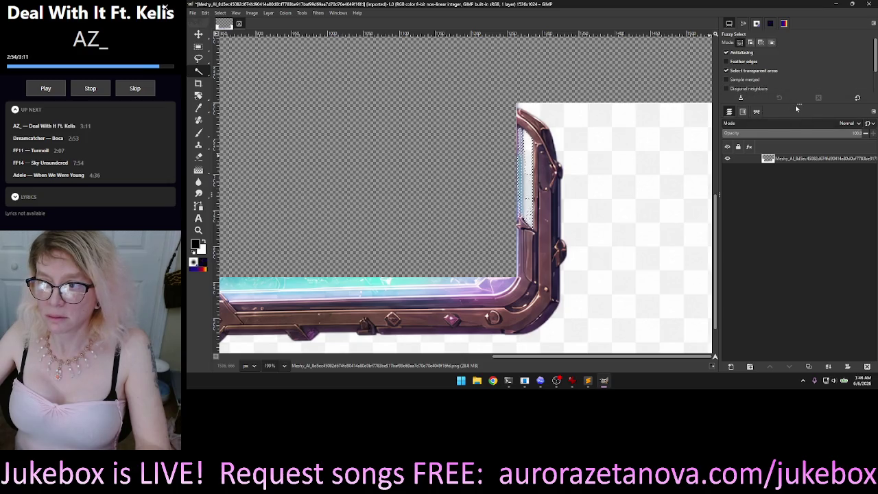
Step: Raise the fuzzy-select threshold to 42.7 and delete the white background around the frame
drag(799, 105, 798, 181)
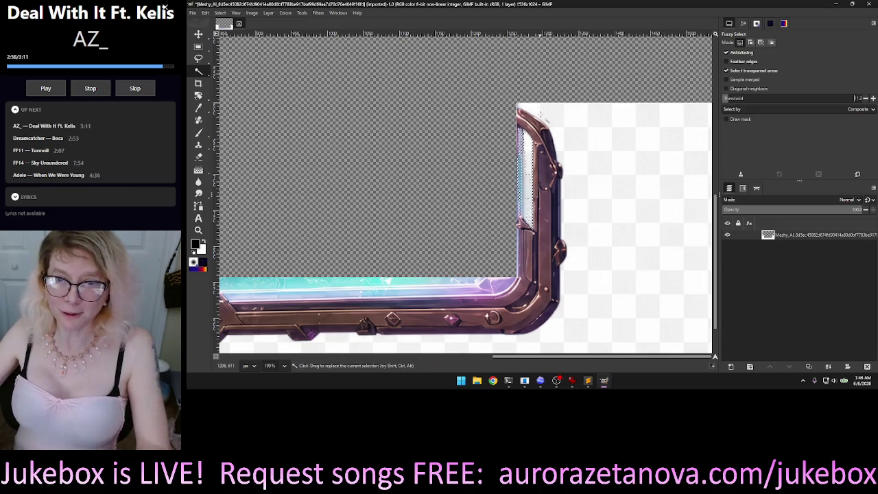
mouse_move(574, 115)
mouse_down()
mouse_move(634, 116)
mouse_move(624, 117)
mouse_up()
key(shift)
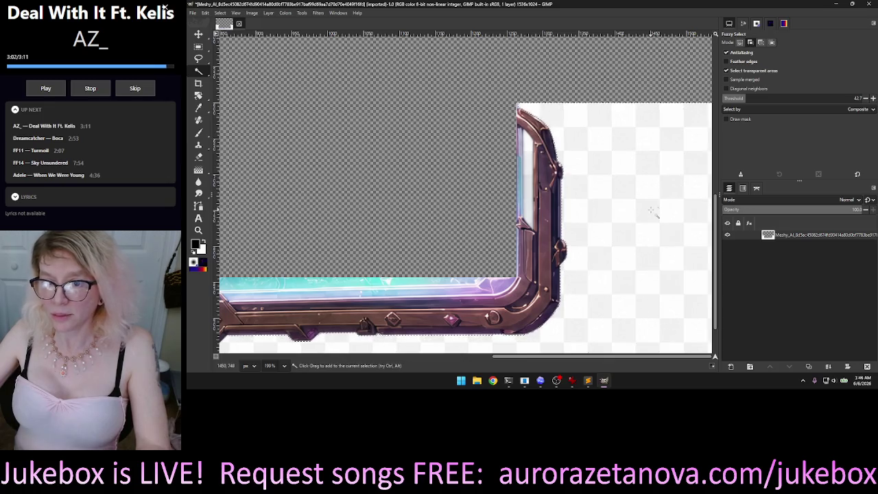
scroll(650, 216, down, 1)
scroll(648, 234, down, 1)
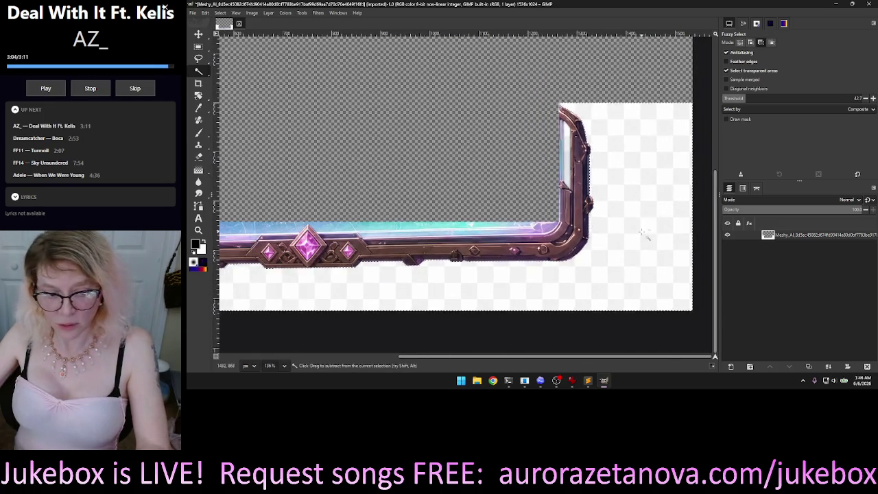
scroll(570, 265, down, 1)
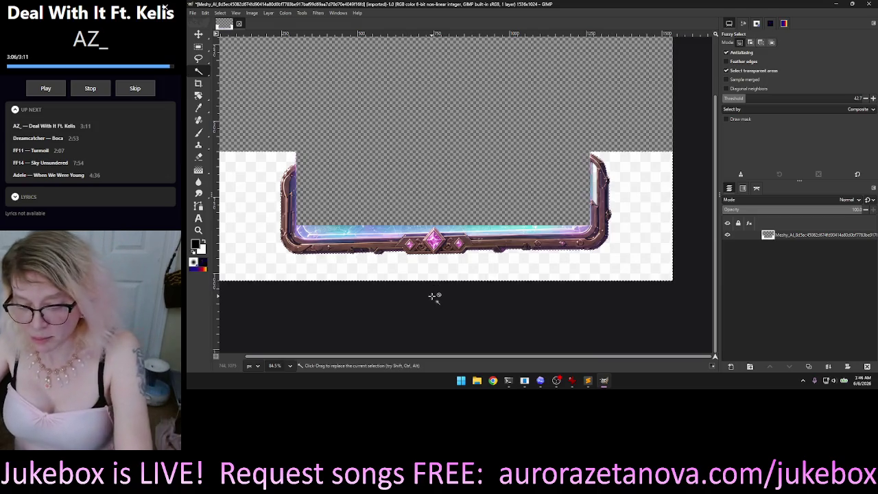
key(Delete)
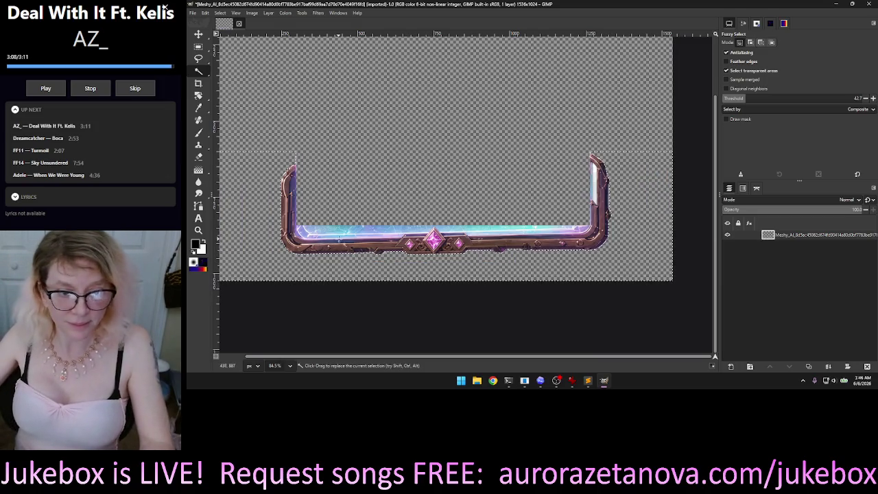
Step: Select the glowing left part of the bottom bar, raising the threshold to 63.6
click(343, 229)
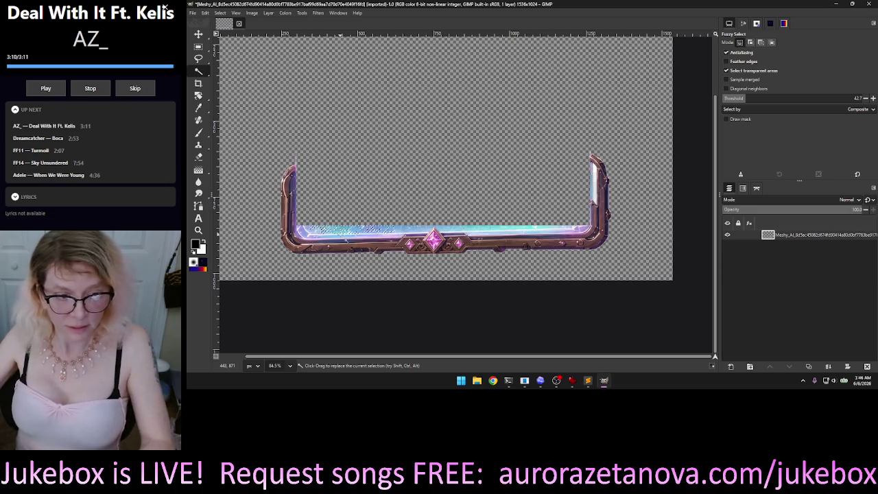
scroll(298, 157, up, 1)
scroll(326, 161, up, 1)
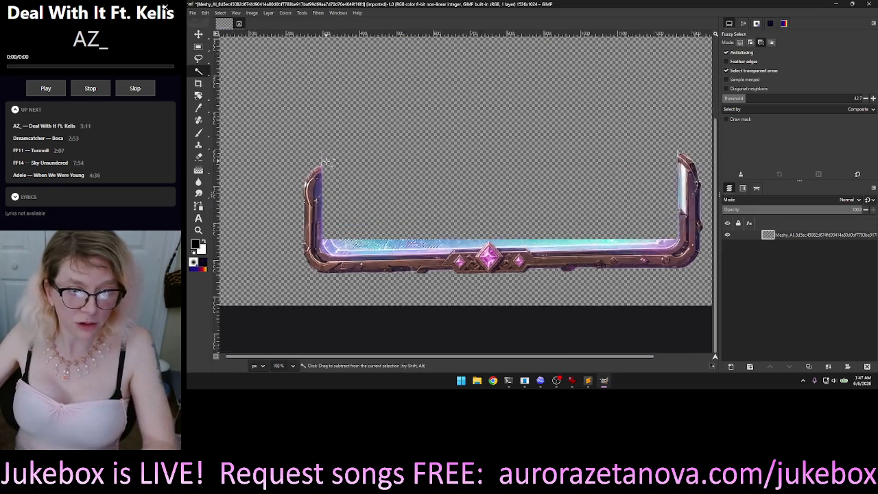
scroll(328, 162, up, 2)
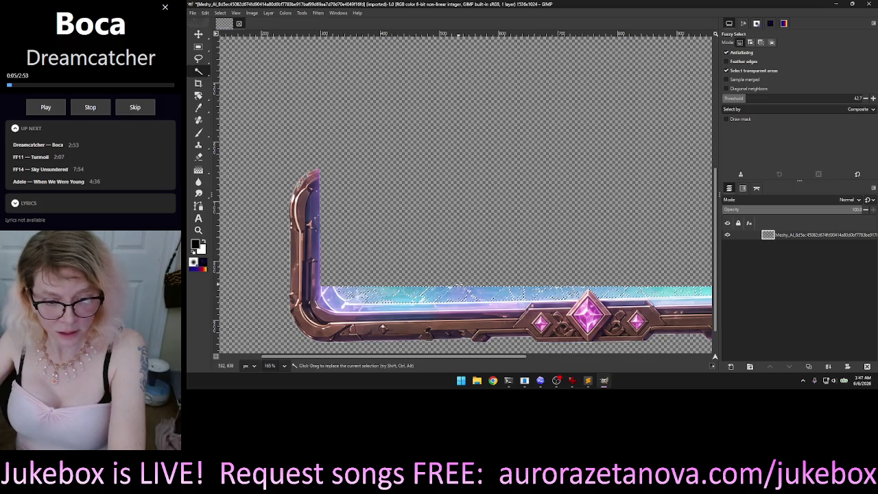
drag(745, 99, 758, 98)
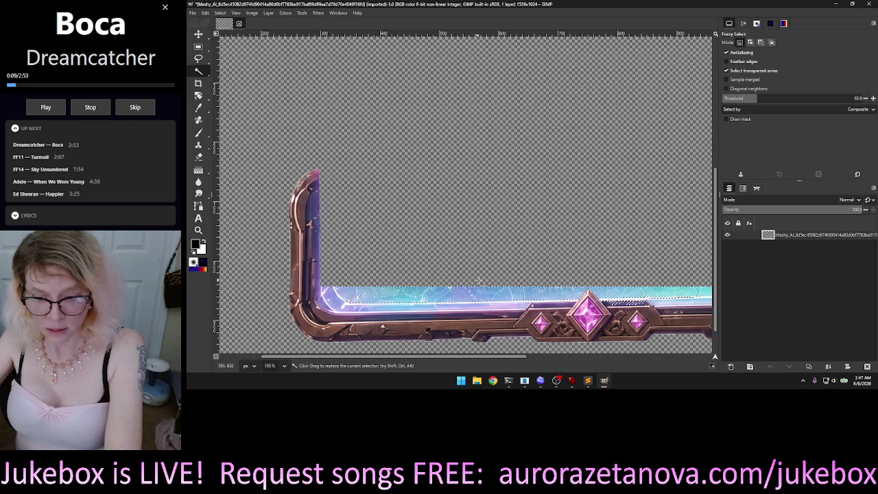
scroll(668, 227, right, 3)
scroll(652, 216, right, 3)
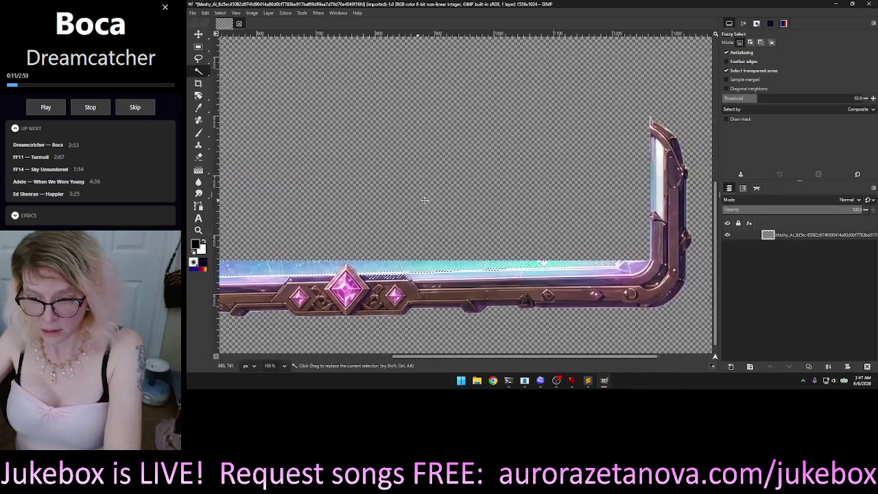
Step: Fuzzy-select the vertical and horizontal glass strips with the threshold set to about 49.9
click(655, 202)
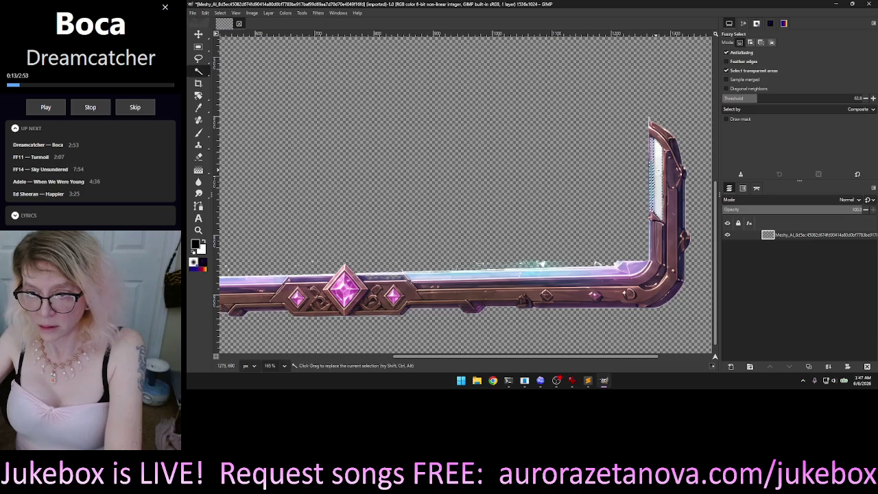
shift+click(554, 278)
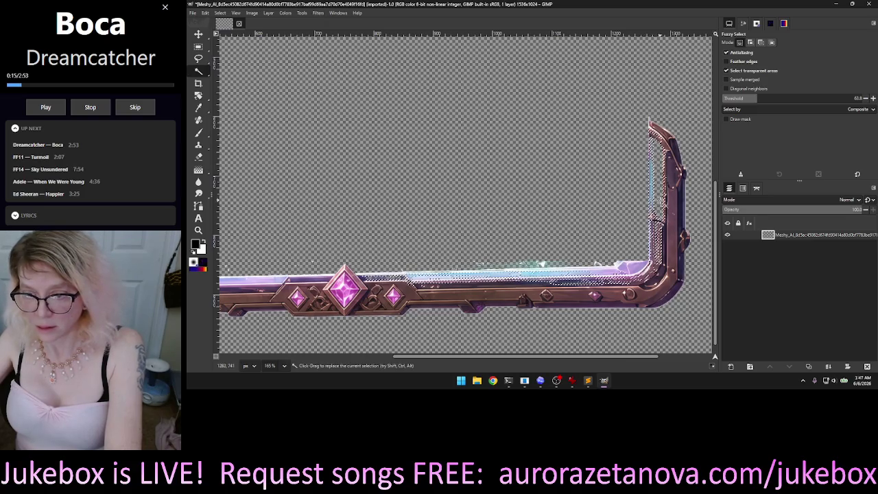
click(539, 270)
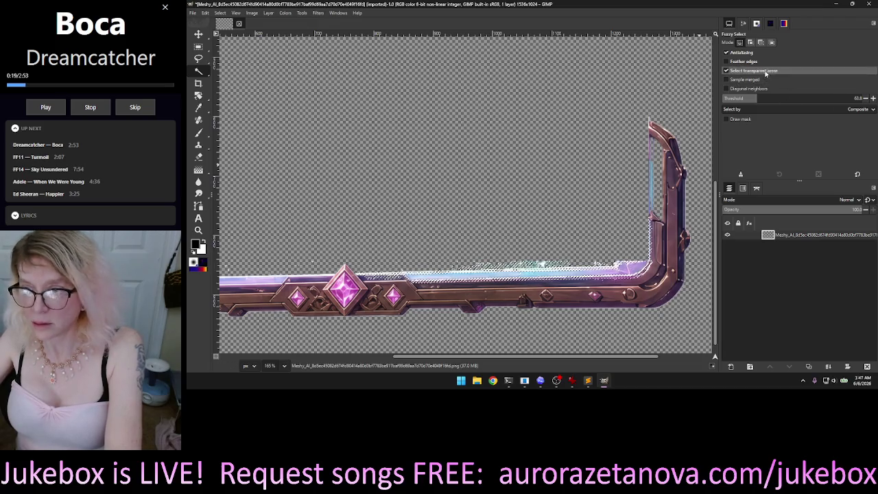
click(751, 98)
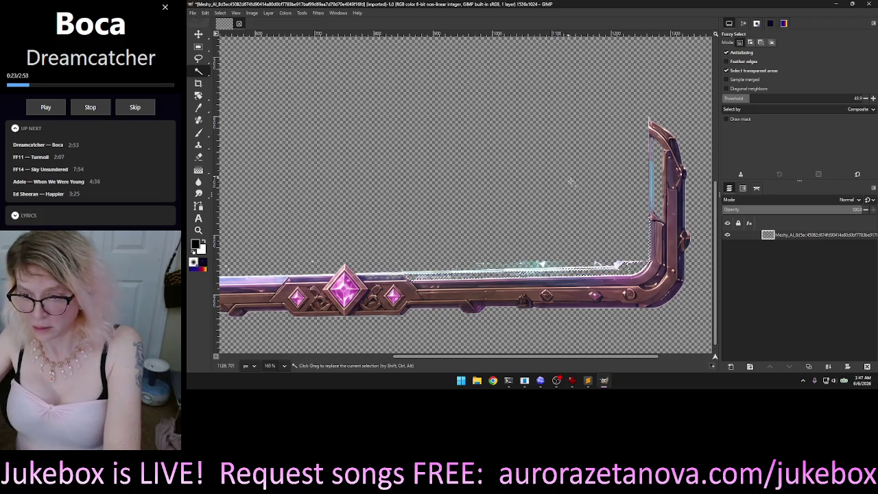
scroll(653, 180, left, 10)
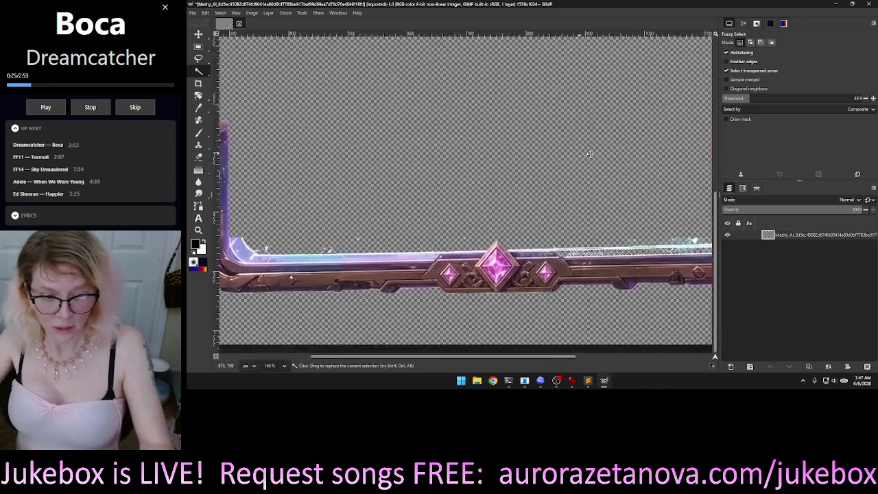
scroll(336, 108, left, 3)
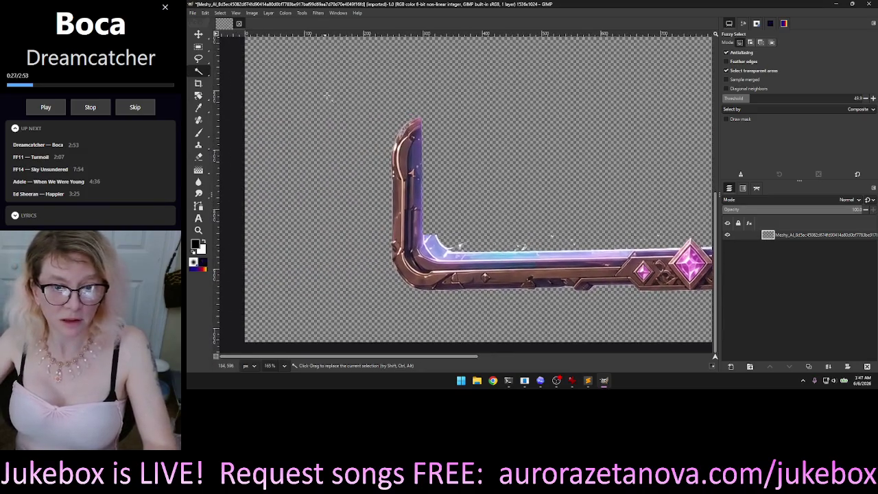
scroll(336, 107, up, 5)
scroll(336, 108, down, 5)
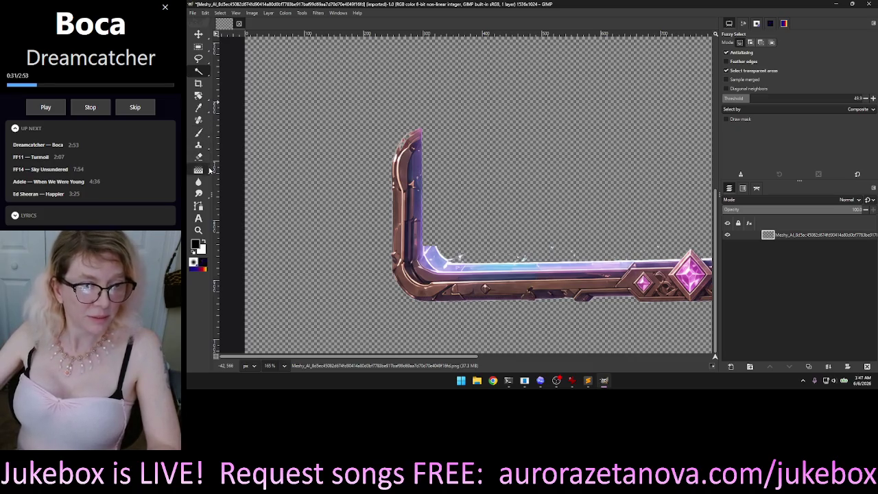
click(200, 158)
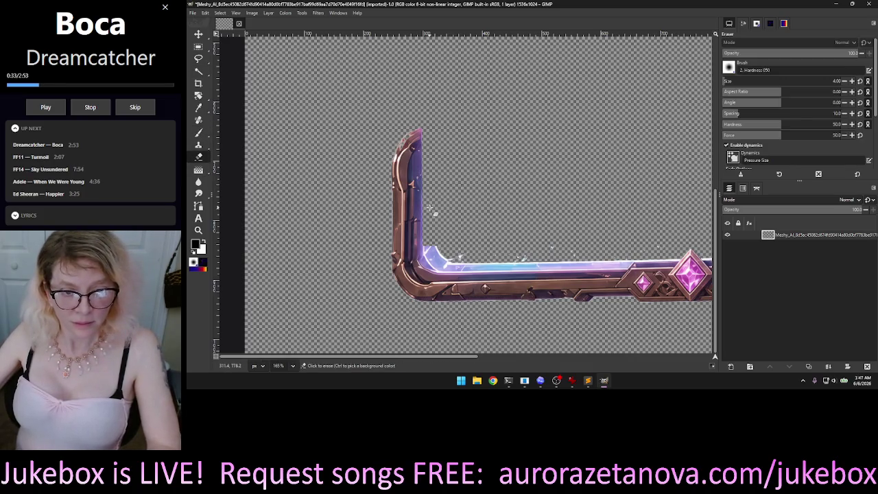
Step: Zoom in to about 455% on the frame's inner corner
scroll(431, 207, up, 5)
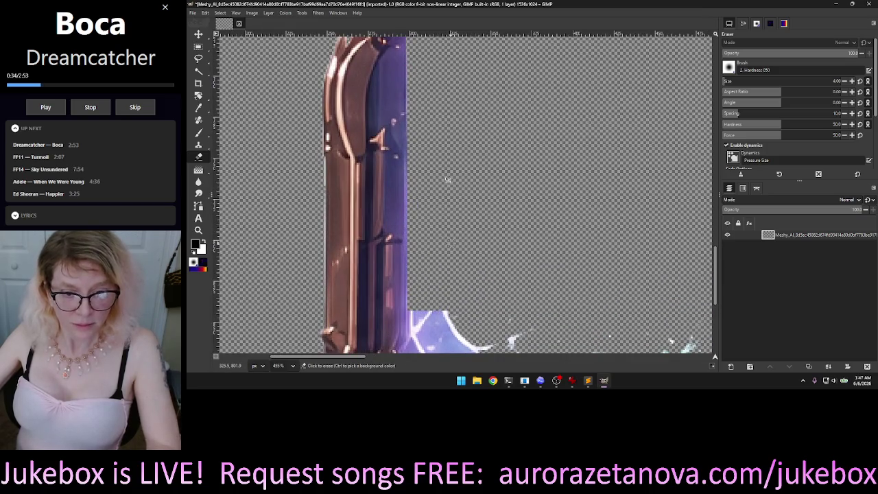
scroll(453, 204, right, 2)
scroll(450, 209, right, 2)
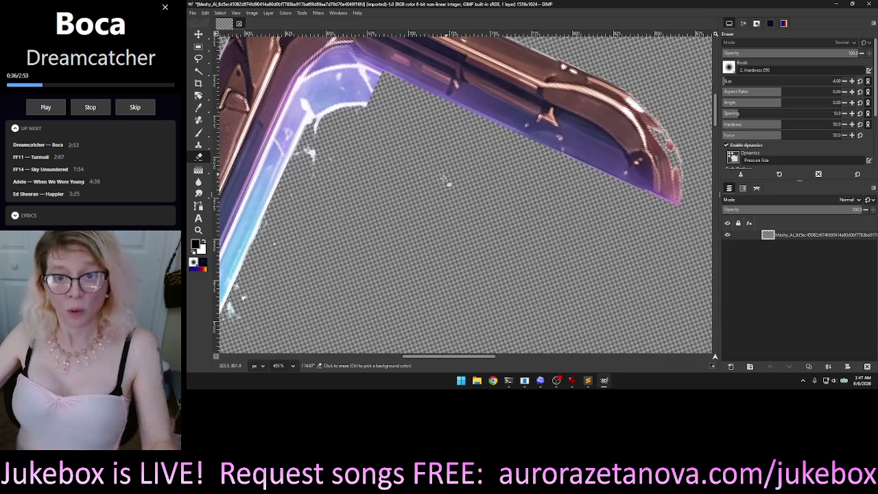
scroll(447, 215, right, 2)
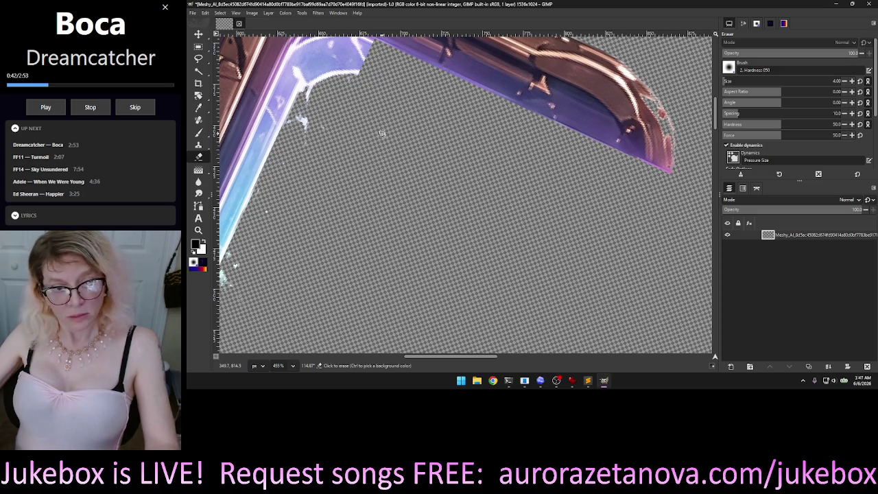
scroll(394, 159, left, 2)
scroll(405, 162, left, 2)
scroll(415, 164, left, 2)
scroll(425, 168, right, 2)
scroll(419, 157, right, 2)
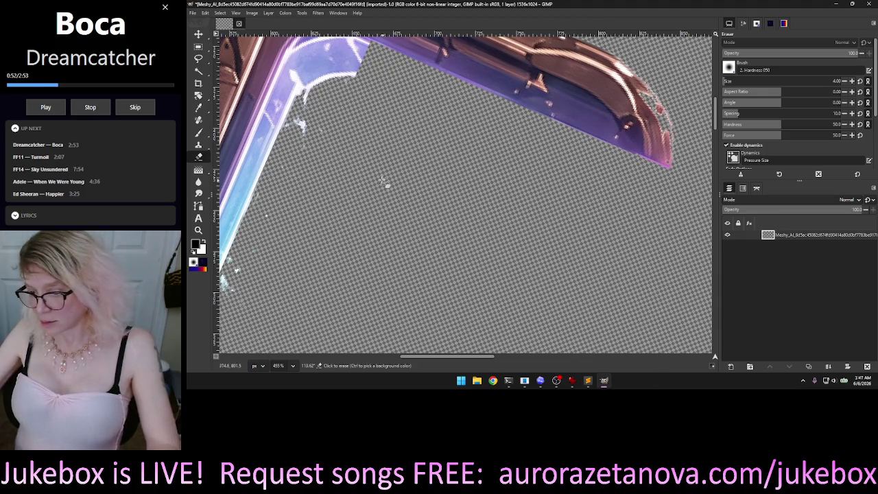
scroll(365, 177, up, 1)
scroll(365, 178, up, 1)
scroll(365, 180, up, 1)
scroll(366, 182, up, 1)
scroll(366, 182, up, 1)
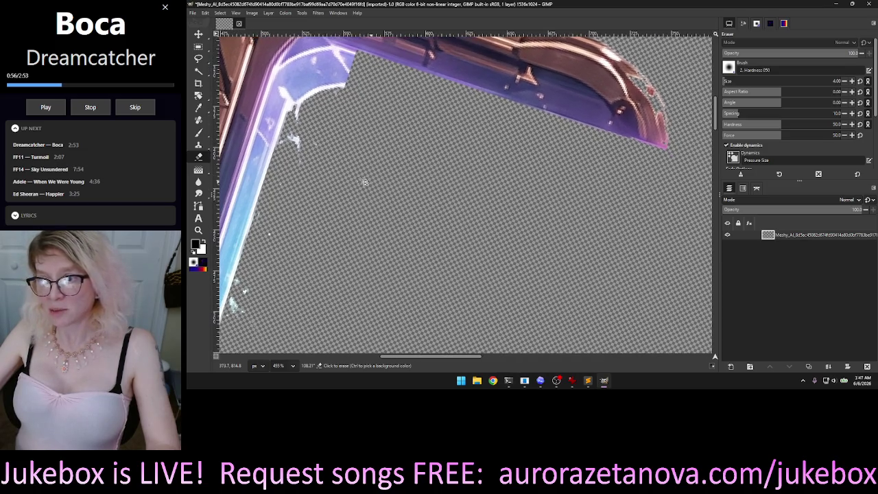
scroll(365, 182, up, 1)
scroll(366, 184, up, 1)
scroll(366, 184, up, 1)
scroll(366, 185, up, 2)
scroll(365, 186, up, 1)
scroll(366, 187, up, 1)
scroll(365, 187, up, 1)
scroll(365, 188, up, 1)
scroll(363, 194, up, 1)
scroll(361, 198, up, 1)
Step: Rotate the canvas view to follow the frame's diagonal edge
mouse_move(360, 202)
mouse_down()
mouse_move(341, 212)
mouse_move(339, 254)
mouse_up()
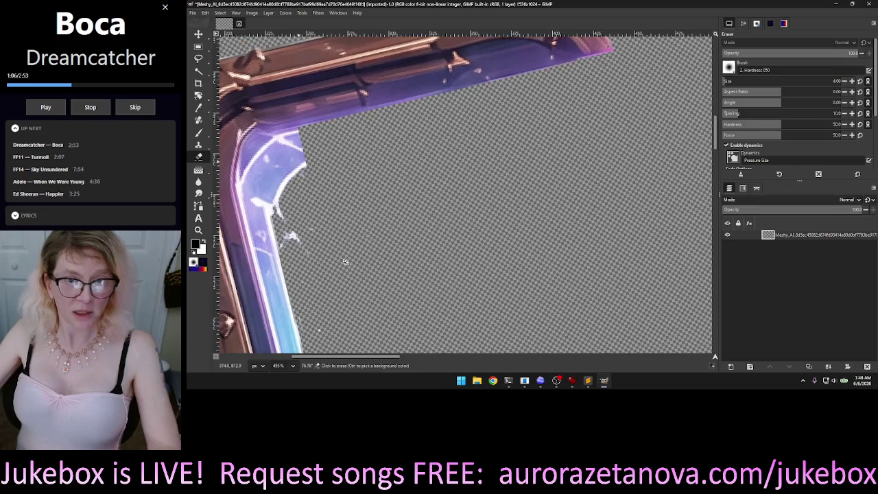
drag(339, 254, 364, 311)
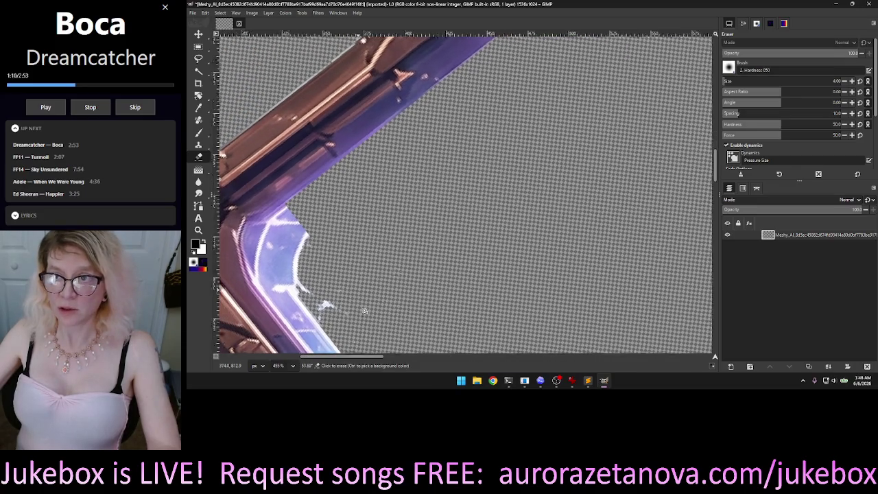
drag(365, 311, 397, 300)
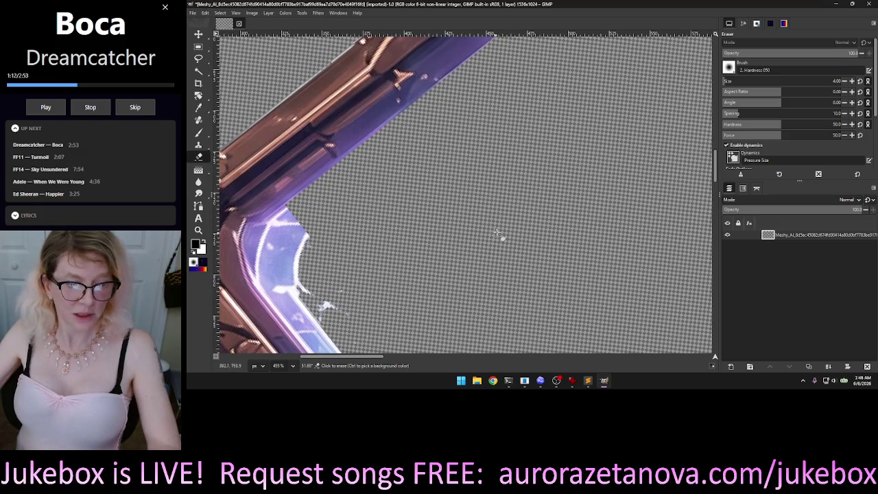
mouse_move(547, 108)
mouse_down()
mouse_move(496, 106)
mouse_move(477, 149)
mouse_up()
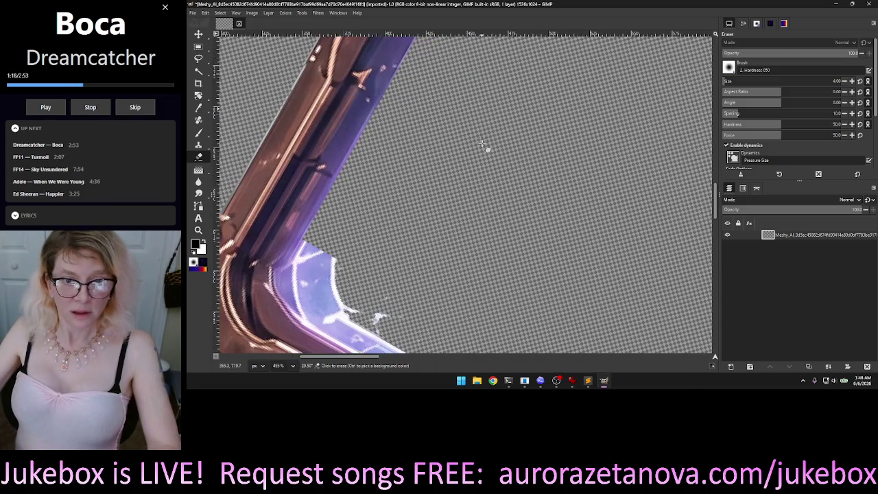
scroll(489, 151, down, 1)
scroll(508, 138, down, 1)
scroll(529, 123, down, 1)
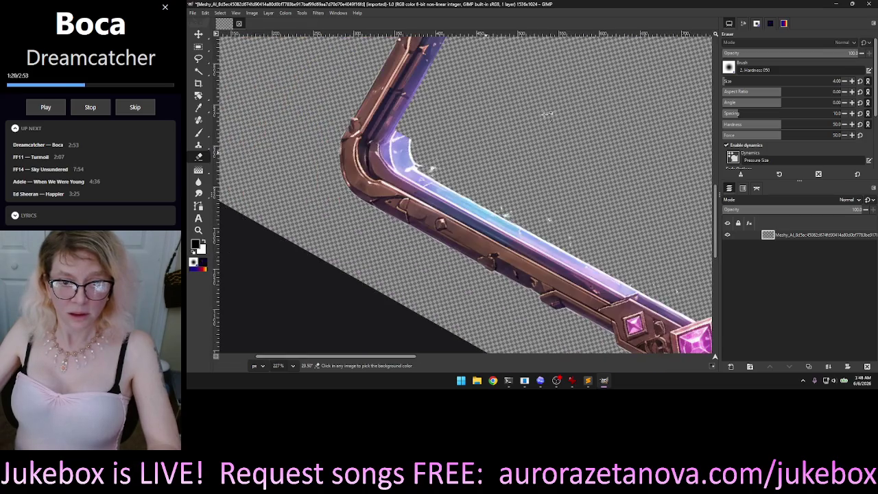
scroll(549, 112, down, 1)
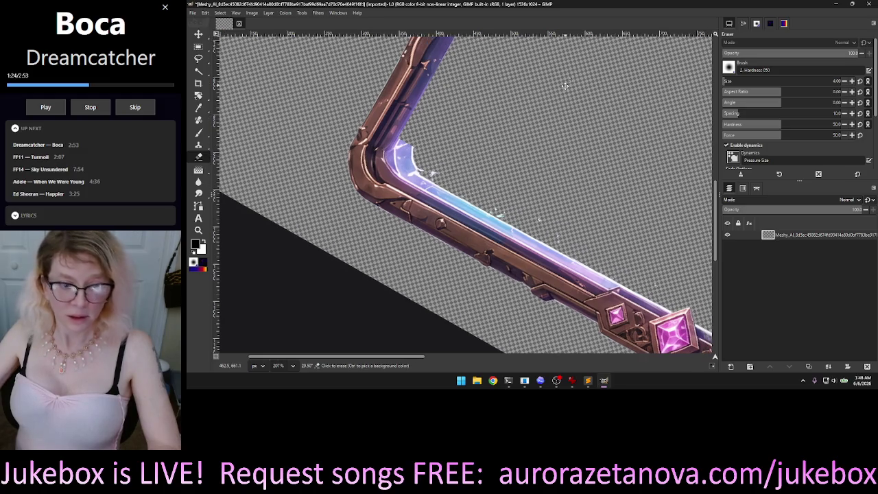
drag(576, 73, 600, 166)
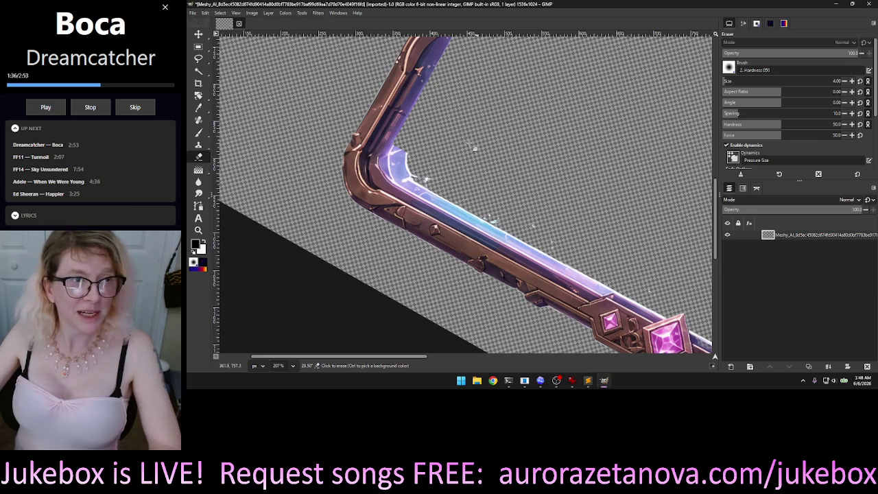
scroll(549, 144, down, 5)
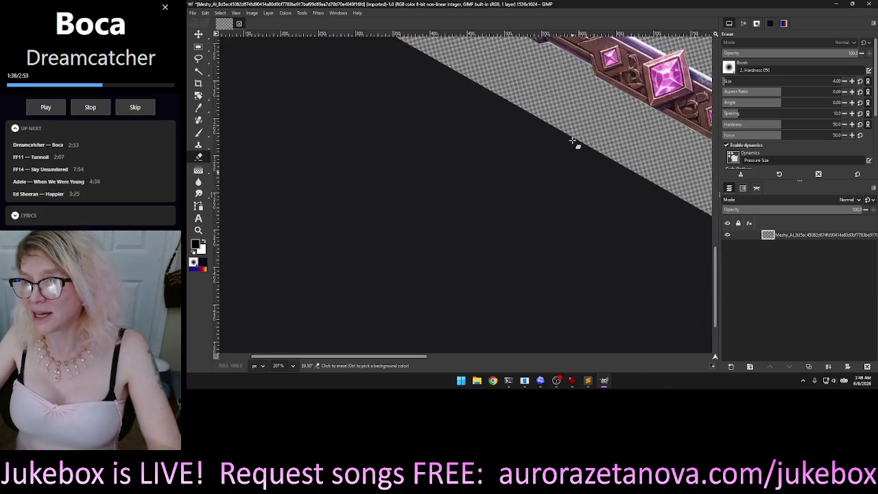
scroll(575, 140, up, 3)
scroll(575, 141, up, 3)
scroll(575, 141, up, 3)
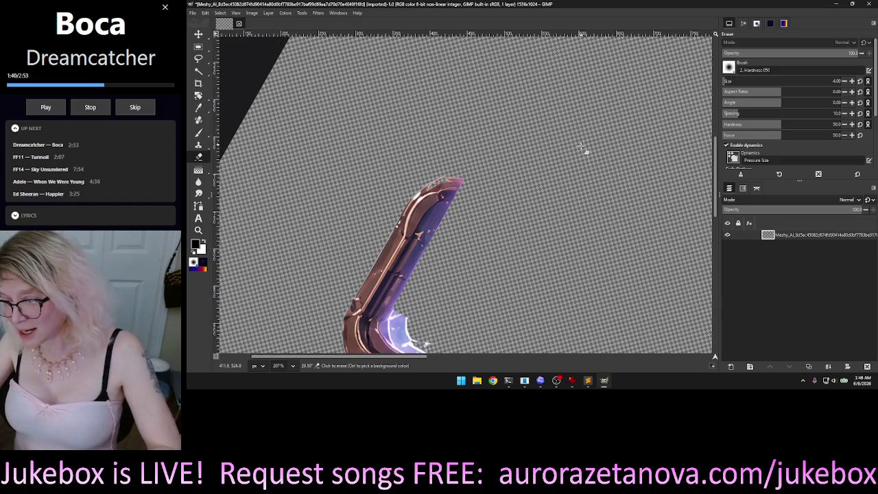
scroll(571, 157, down, 3)
scroll(571, 156, down, 3)
scroll(559, 156, up, 3)
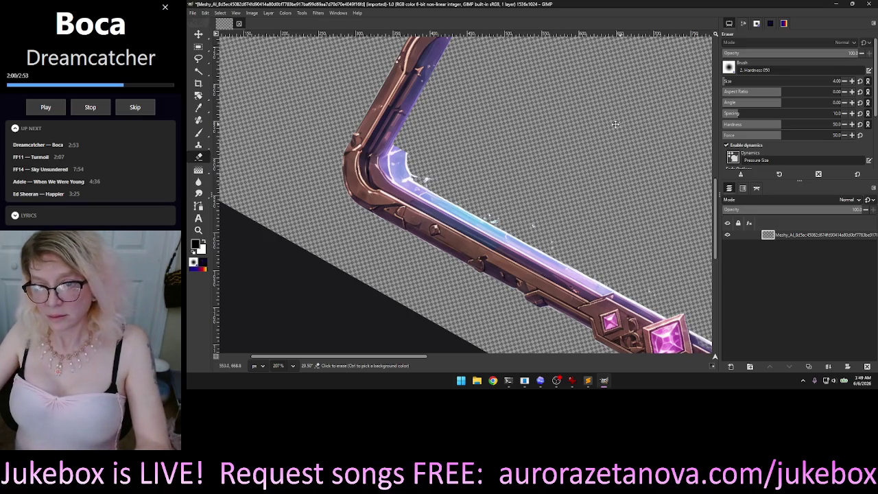
scroll(570, 132, right, 1)
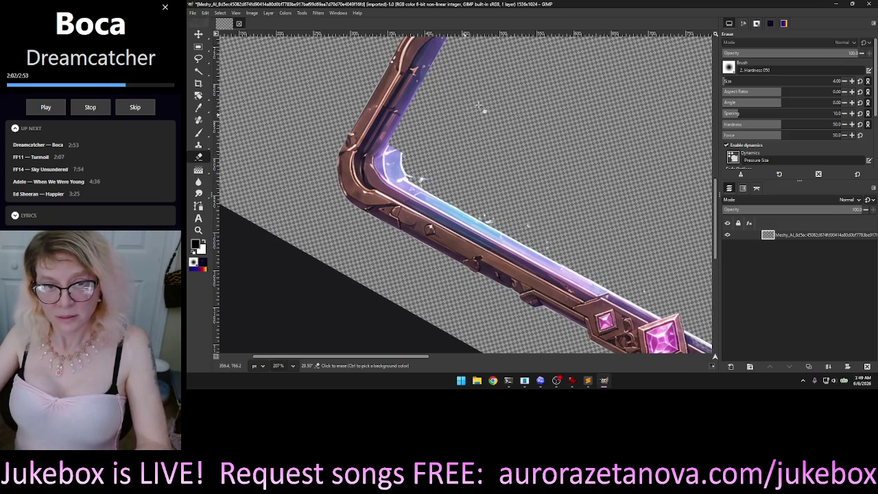
scroll(514, 72, up, 1)
scroll(507, 76, up, 1)
scroll(493, 78, up, 2)
scroll(491, 78, up, 1)
scroll(484, 78, up, 1)
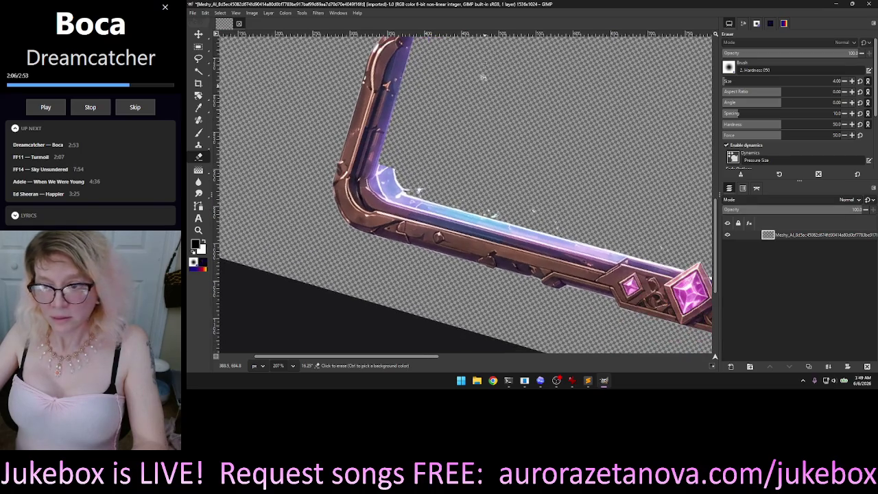
scroll(477, 78, up, 1)
scroll(467, 79, up, 2)
scroll(453, 82, up, 1)
scroll(440, 84, up, 1)
scroll(441, 83, down, 2)
scroll(481, 123, down, 1)
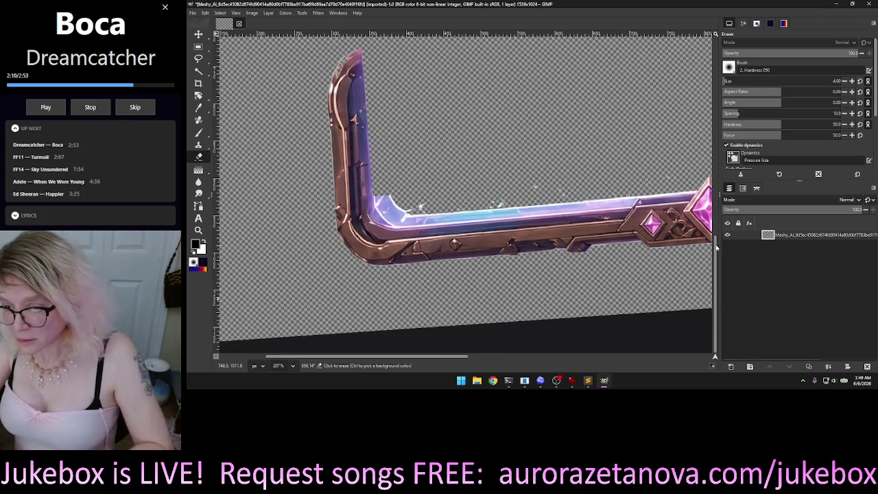
drag(716, 250, 715, 277)
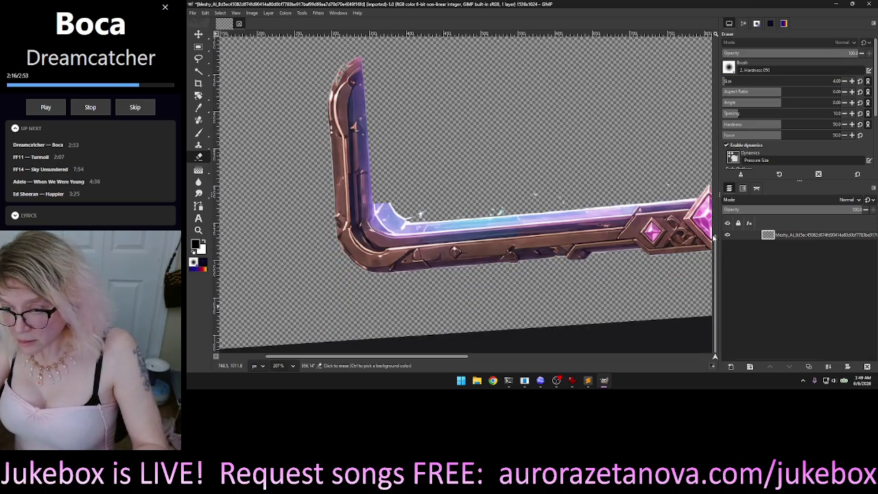
drag(714, 237, 716, 359)
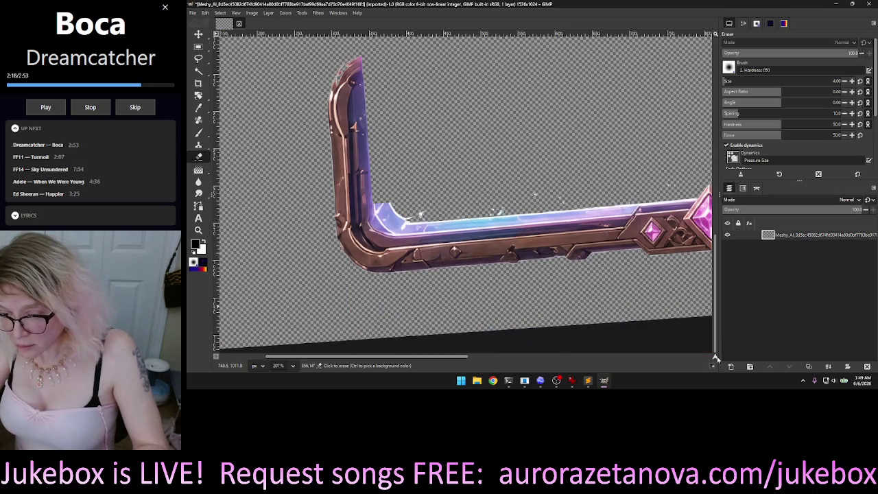
drag(716, 358, 716, 358)
click(716, 358)
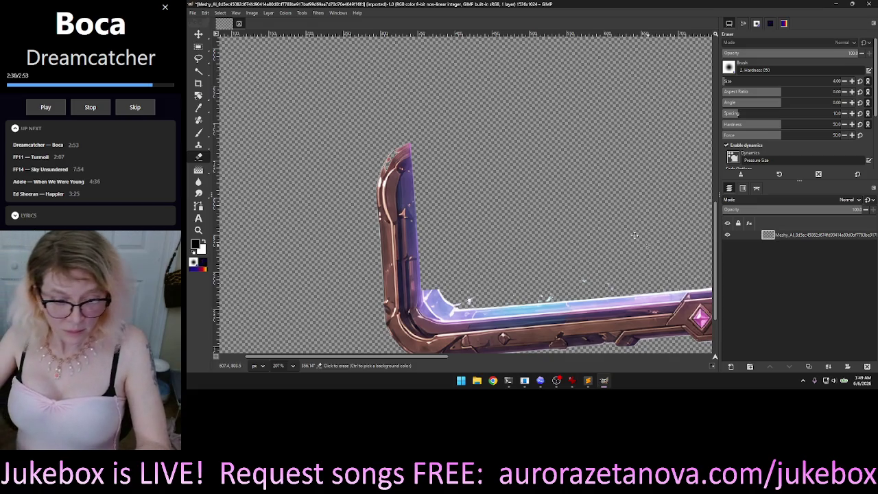
mouse_move(599, 219)
mouse_down()
mouse_move(562, 184)
mouse_move(452, 152)
mouse_up()
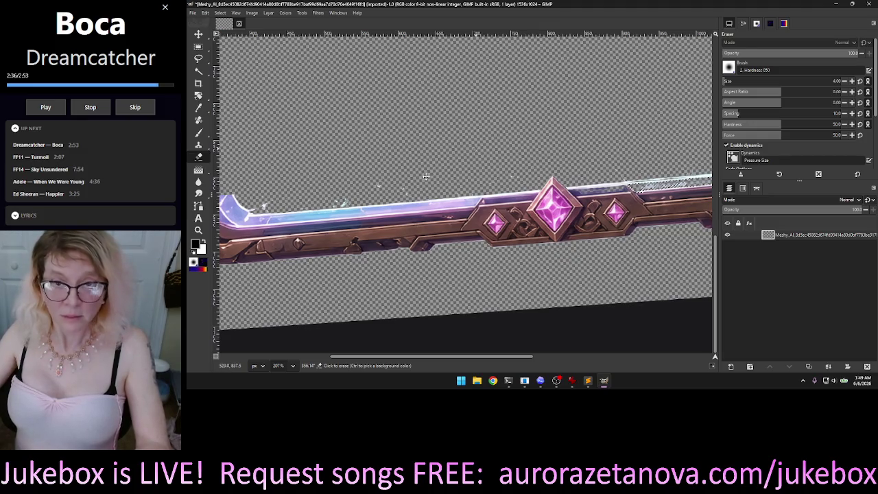
drag(476, 150, 429, 174)
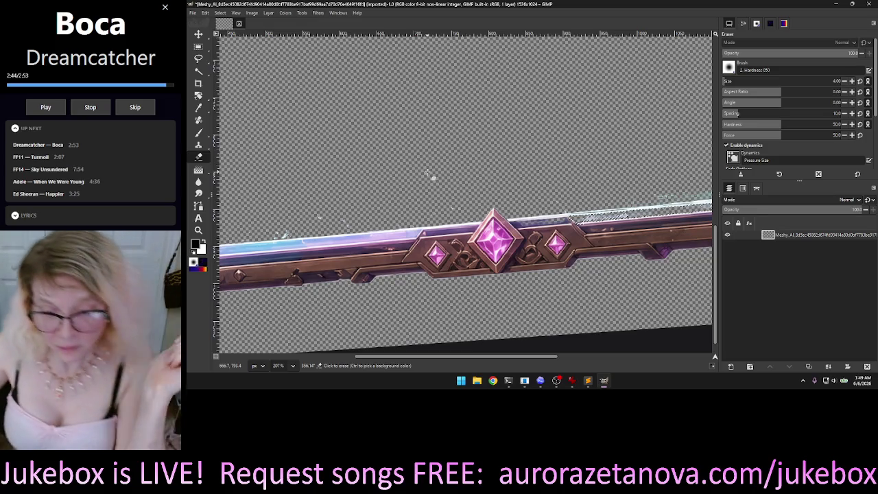
scroll(510, 145, right, 2)
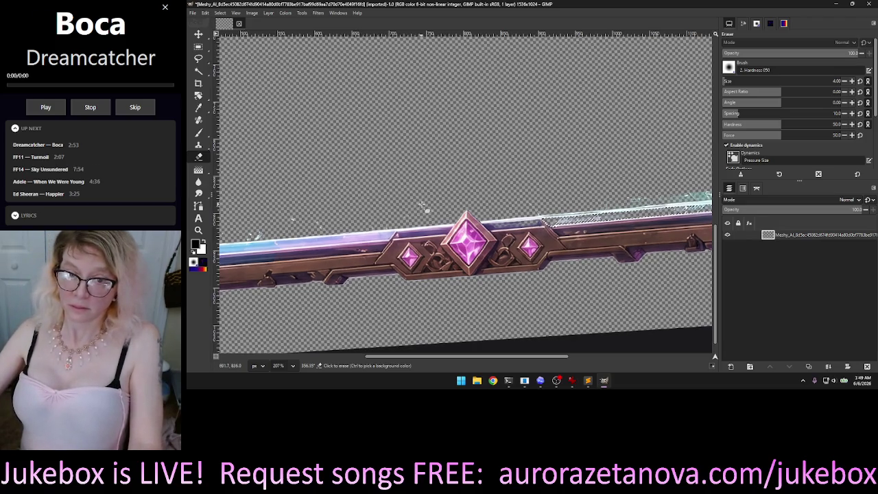
mouse_move(469, 176)
mouse_down()
mouse_move(593, 232)
mouse_move(569, 146)
mouse_up()
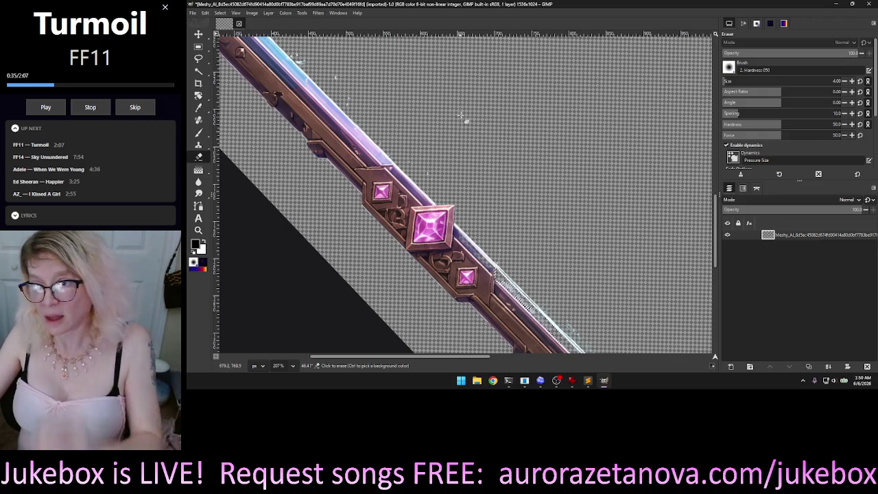
Step: Zoom out from 207% to 44.8% so the whole tilted frame image is visible
scroll(453, 120, up, 2)
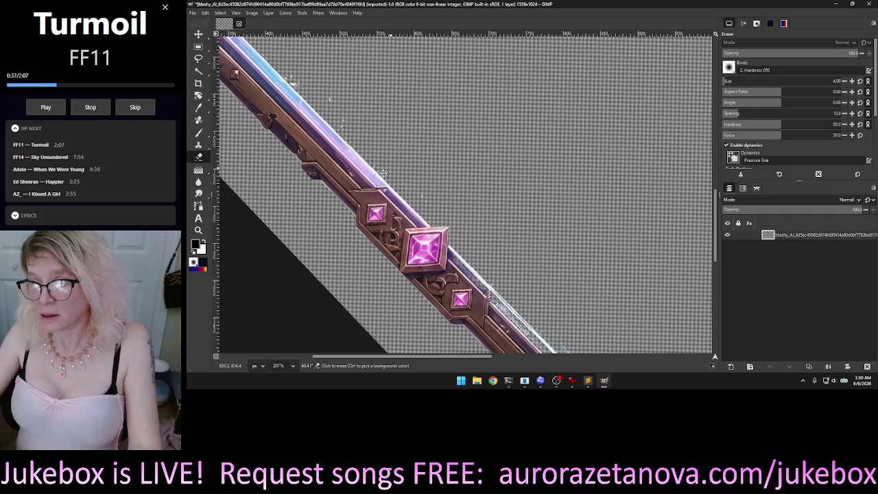
scroll(474, 117, right, 1)
scroll(475, 115, down, 5)
scroll(515, 130, down, 5)
scroll(569, 108, down, 2)
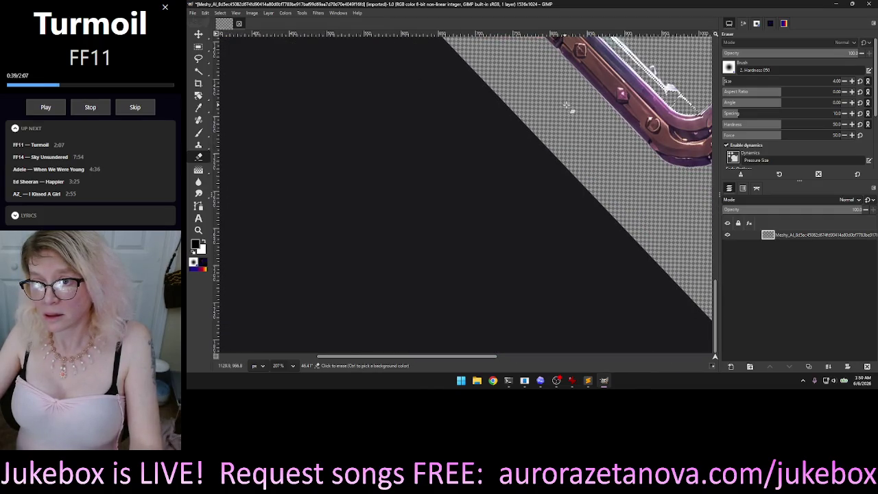
scroll(570, 108, right, 5)
scroll(566, 117, right, 5)
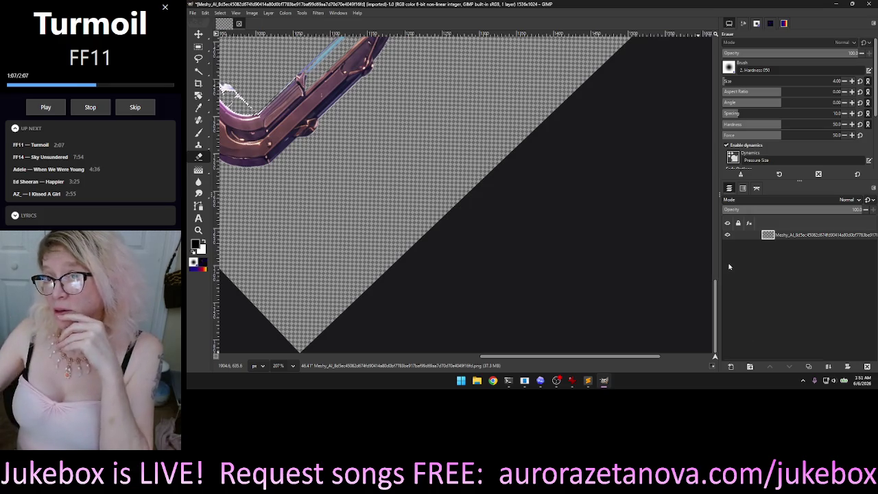
scroll(583, 227, up, 2)
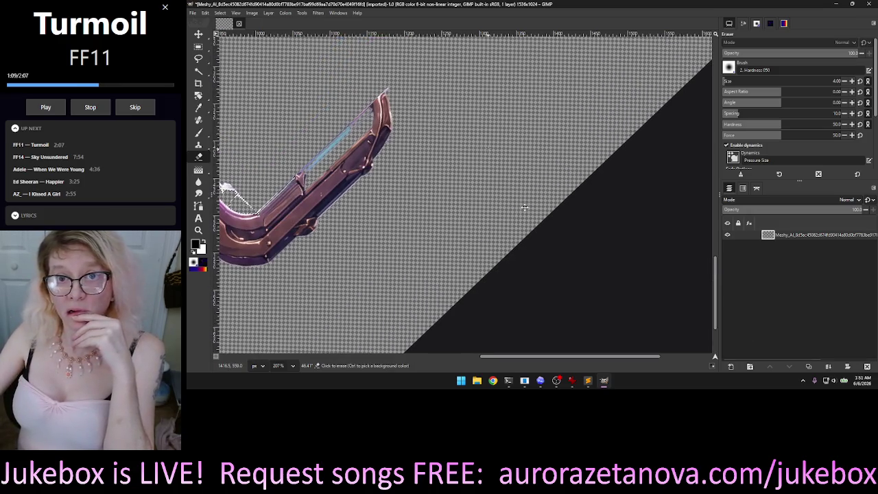
scroll(552, 229, up, 3)
scroll(552, 229, up, 2)
scroll(549, 227, left, 2)
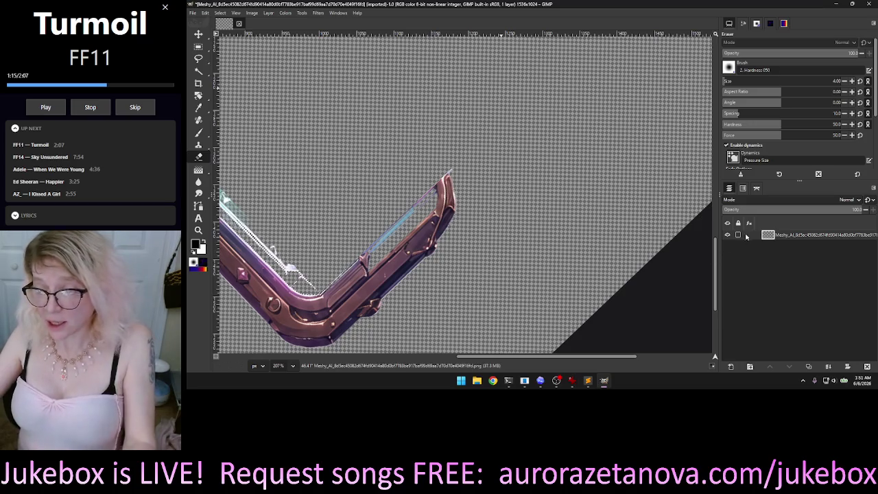
scroll(504, 190, down, 2)
scroll(489, 184, down, 5)
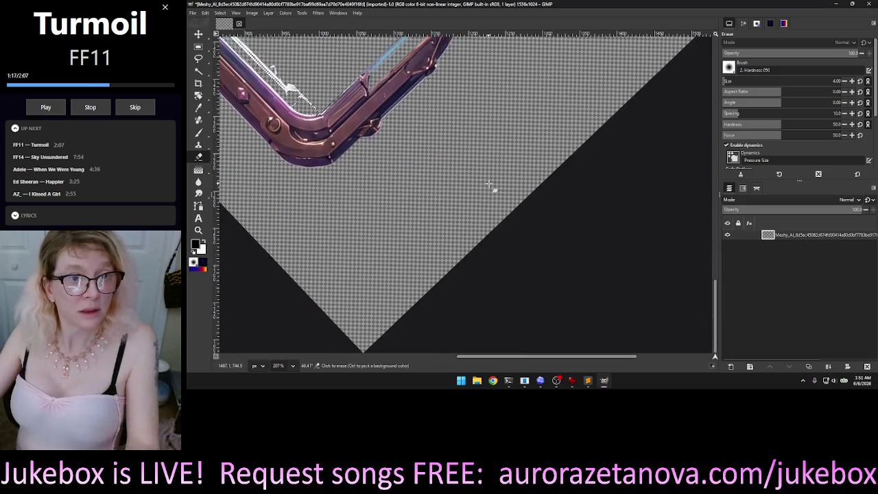
scroll(426, 166, down, 3)
scroll(427, 166, down, 3)
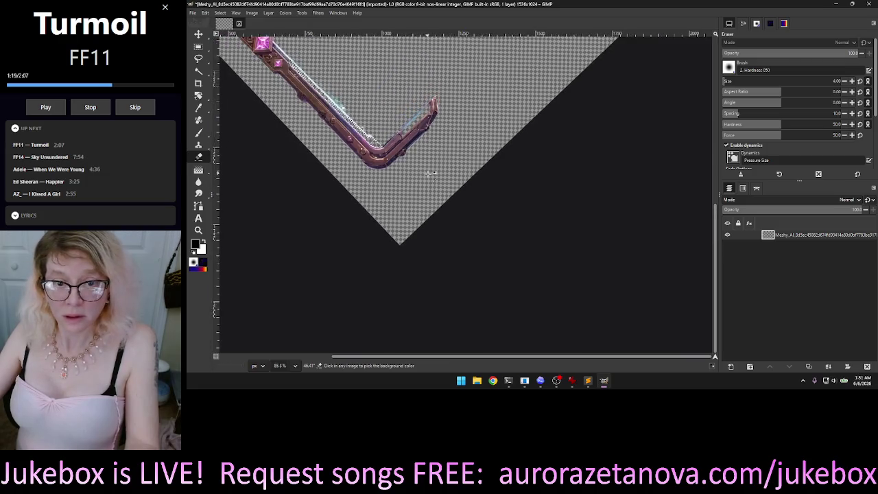
scroll(492, 199, up, 5)
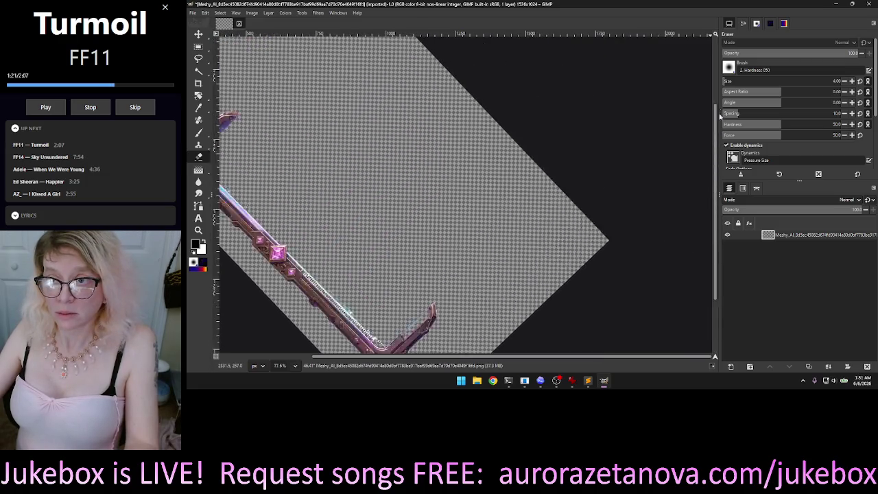
scroll(493, 199, up, 5)
scroll(493, 199, up, 2)
scroll(410, 220, down, 2)
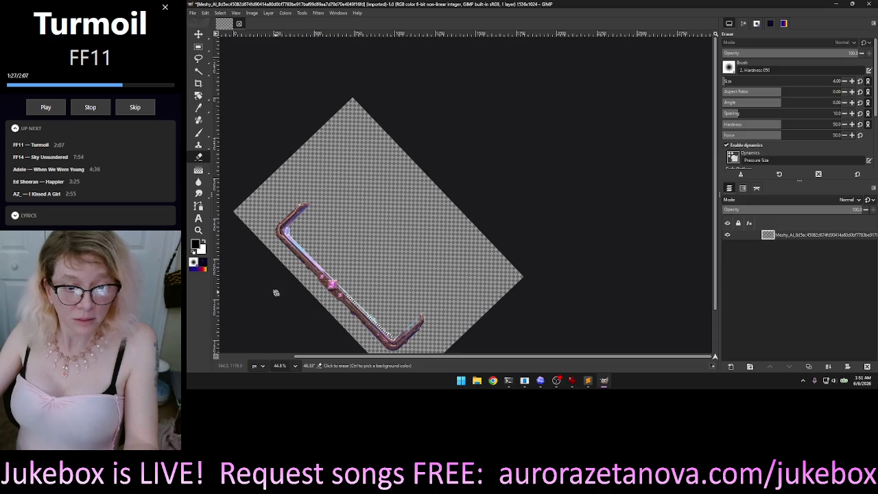
Step: Rotate the canvas view back to about 0° and pan the frame into view
drag(276, 293, 425, 314)
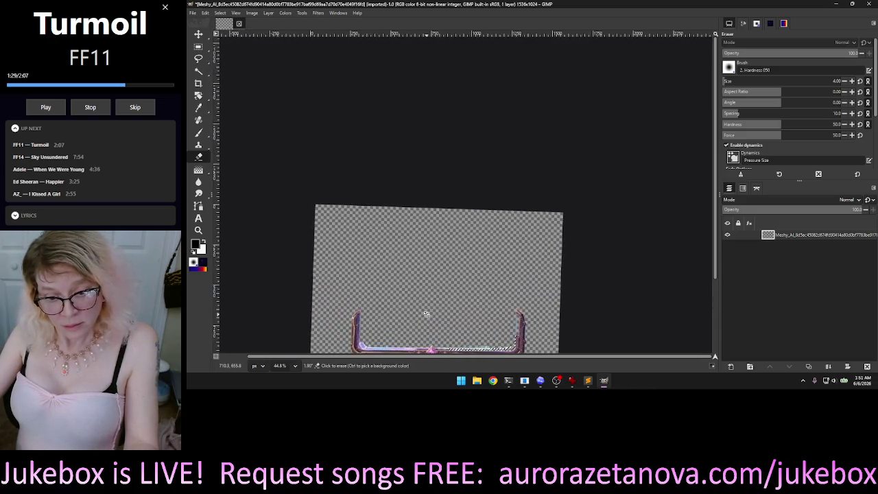
drag(425, 314, 429, 316)
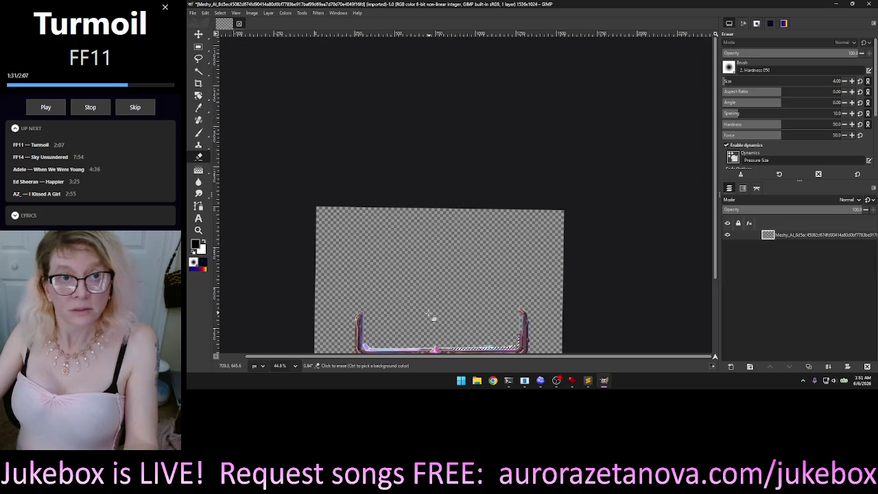
mouse_move(417, 169)
mouse_down()
mouse_move(467, 46)
mouse_move(458, 39)
mouse_up()
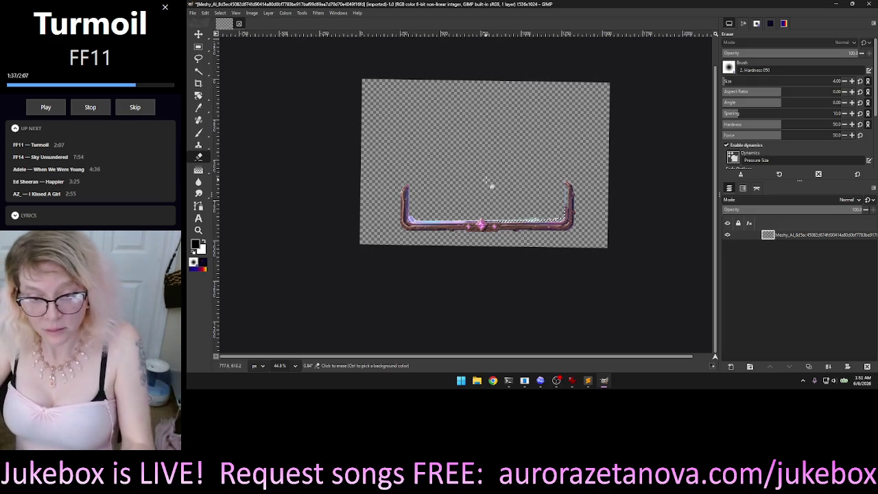
Step: Zoom to 228% on the frame's right corner with its stray glow specks
scroll(492, 185, up, 3)
scroll(522, 196, up, 2)
scroll(534, 199, up, 1)
scroll(563, 172, up, 1)
scroll(597, 144, up, 1)
scroll(636, 109, up, 1)
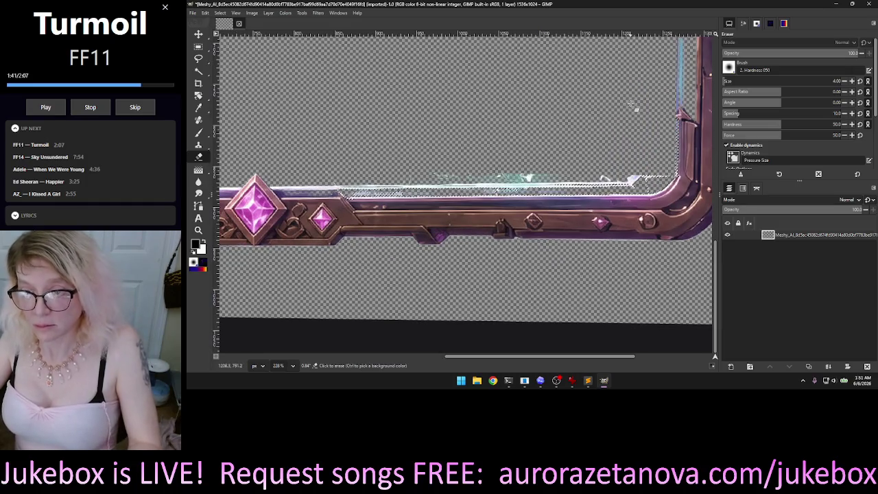
scroll(584, 130, up, 1)
scroll(523, 147, right, 2)
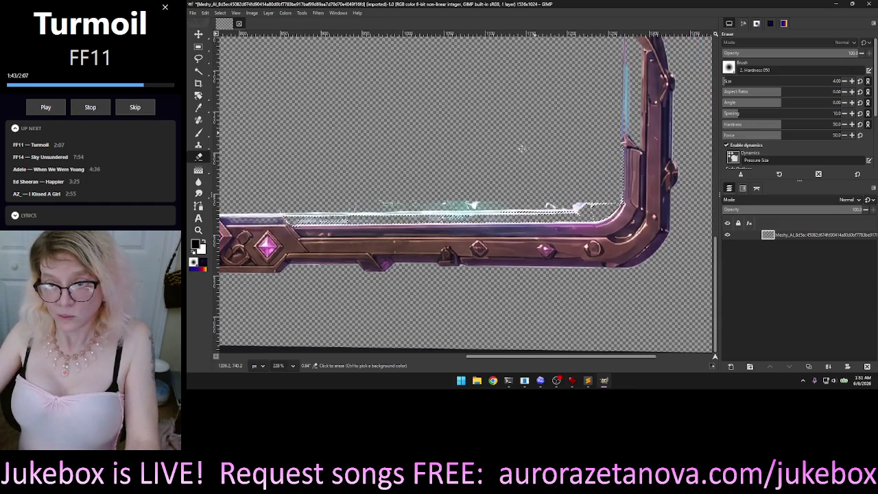
scroll(509, 151, right, 2)
scroll(484, 165, up, 1)
scroll(473, 181, up, 1)
scroll(470, 212, up, 1)
scroll(467, 221, up, 1)
scroll(446, 230, right, 1)
scroll(480, 192, right, 1)
scroll(525, 122, up, 1)
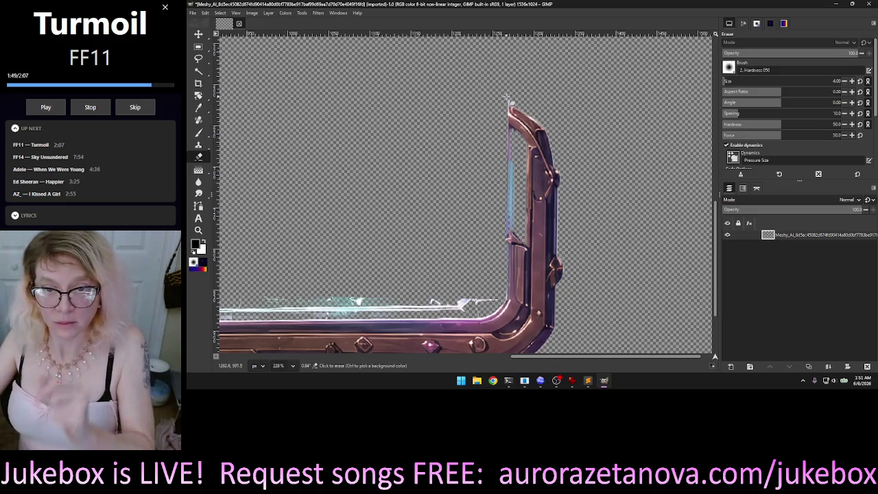
scroll(518, 94, up, 1)
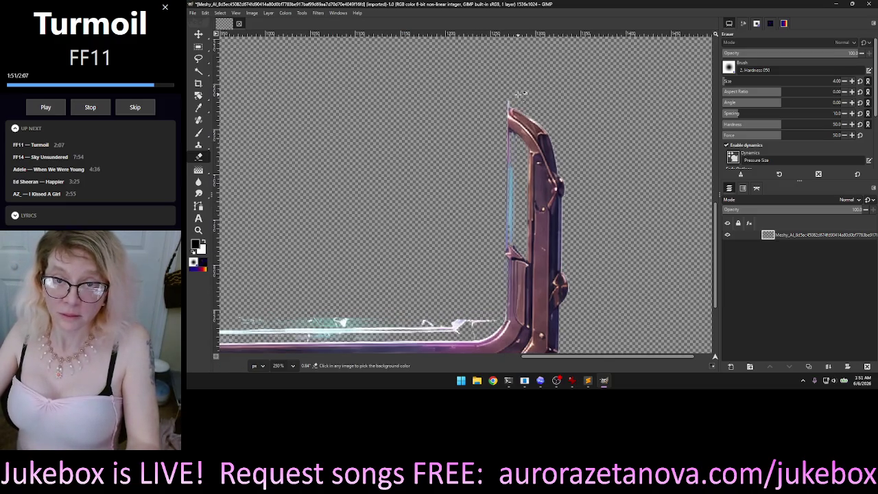
Step: Zoom in to 1022% and erase stray glow along the bar's left edge
scroll(520, 94, up, 5)
scroll(496, 97, up, 4)
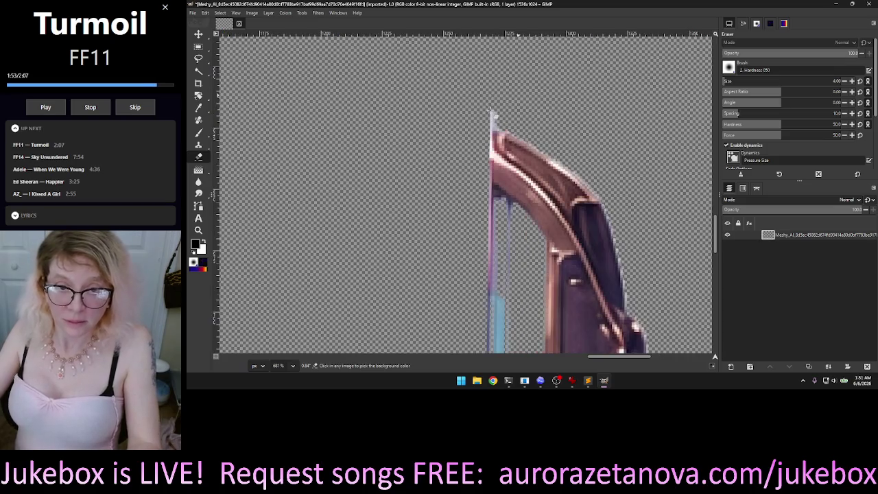
scroll(471, 122, up, 5)
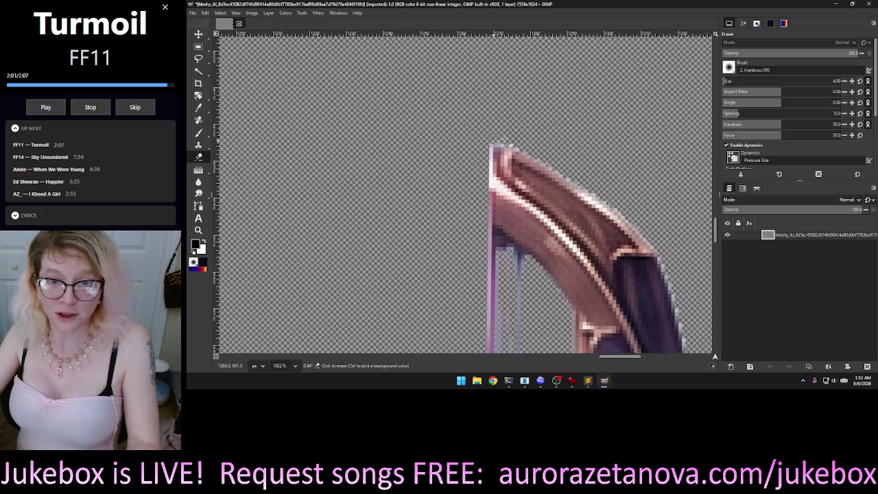
drag(483, 240, 506, 258)
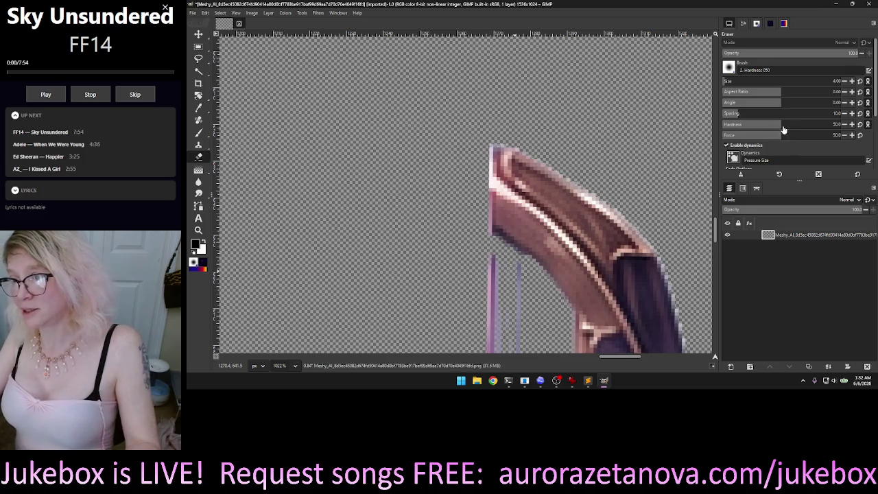
Step: Set eraser hardness to 100 and erase the blue and purple glow strips beside the bar
drag(784, 130, 844, 130)
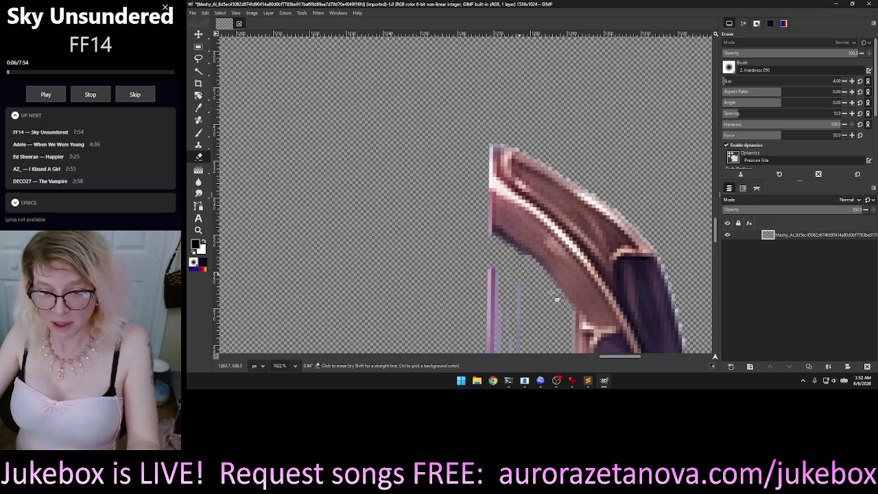
scroll(550, 331, down, 3)
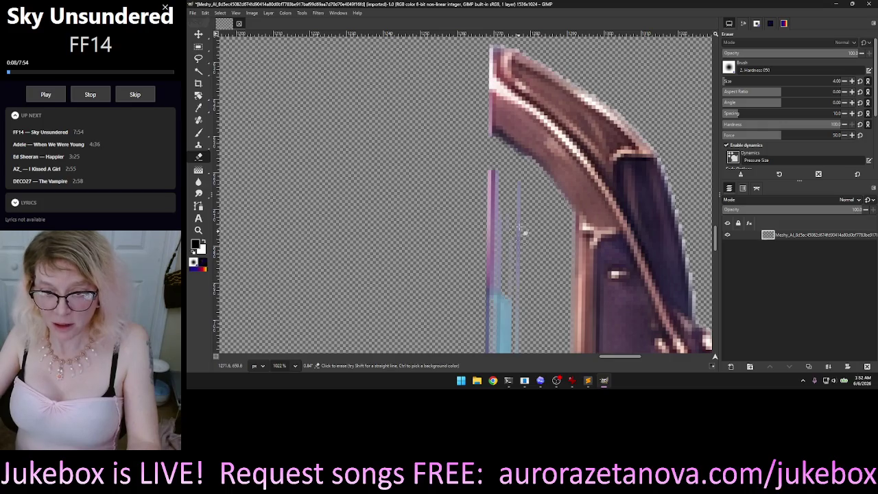
drag(516, 306, 516, 351)
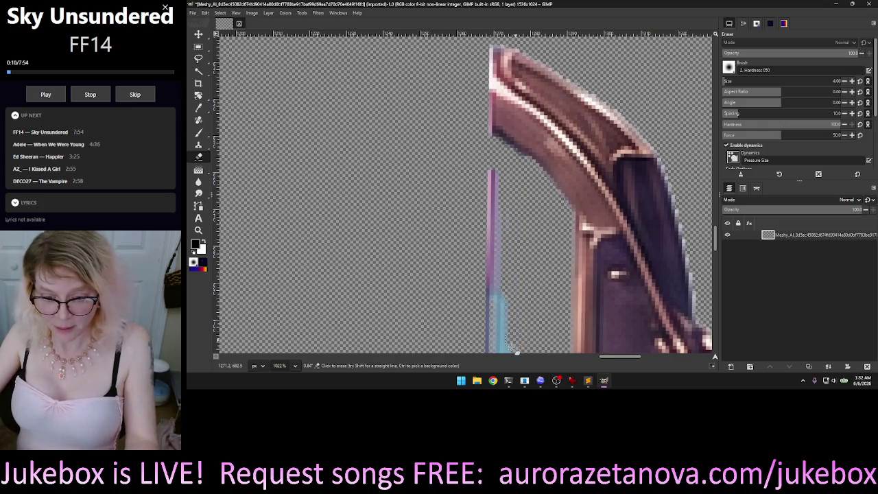
drag(491, 287, 494, 173)
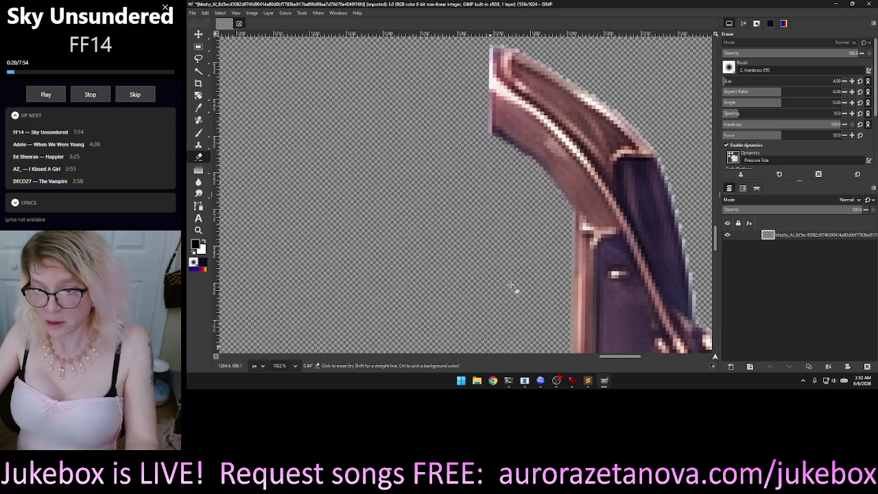
key(shift)
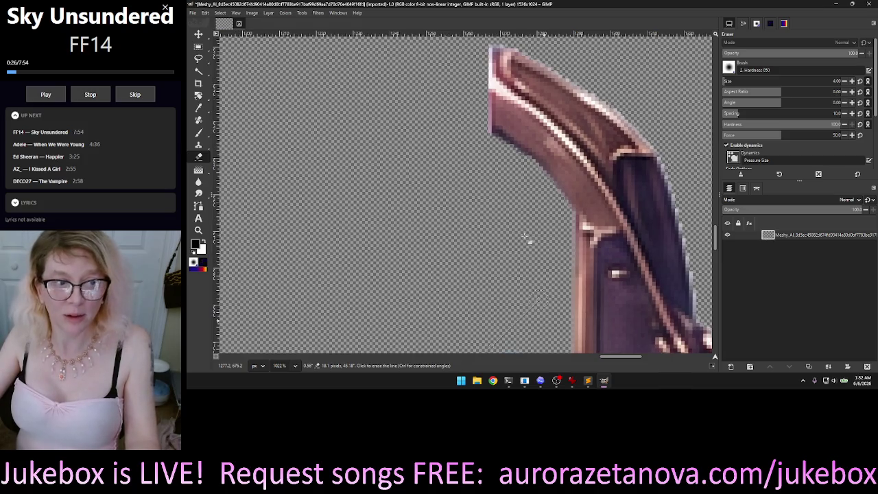
drag(526, 239, 515, 243)
scroll(528, 223, down, 3)
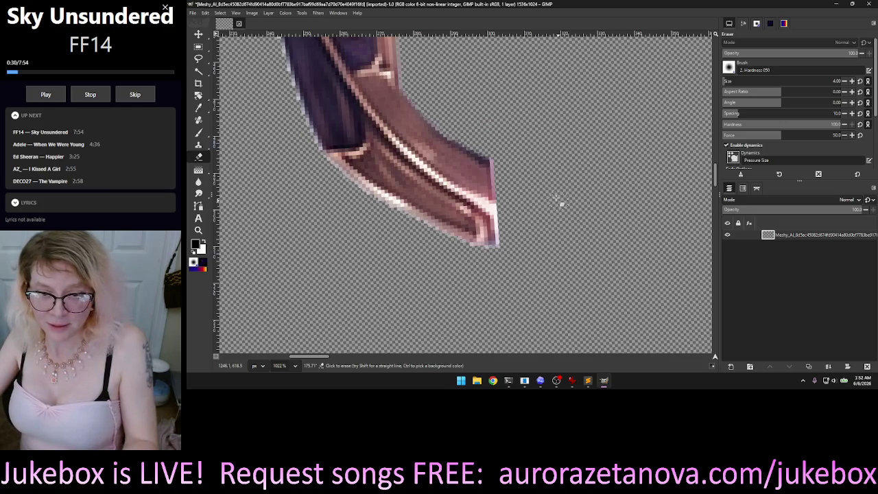
ctrl+scroll(553, 197, down, 2)
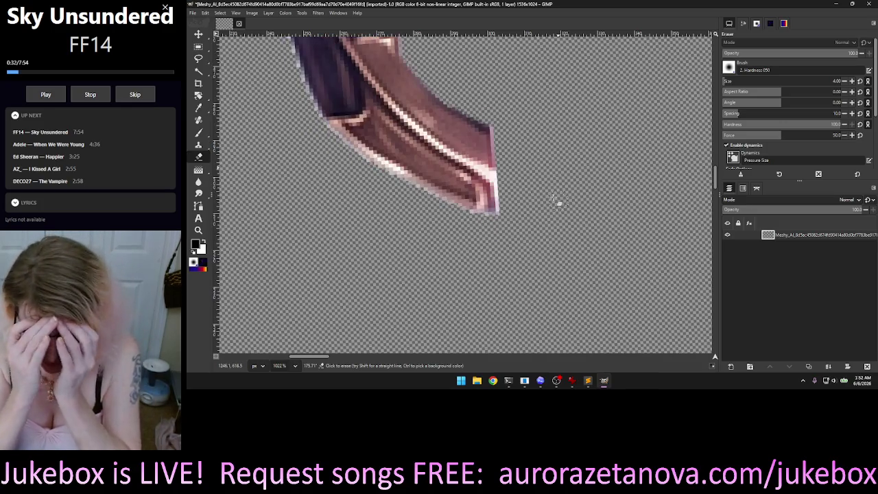
ctrl+scroll(553, 198, down, 1)
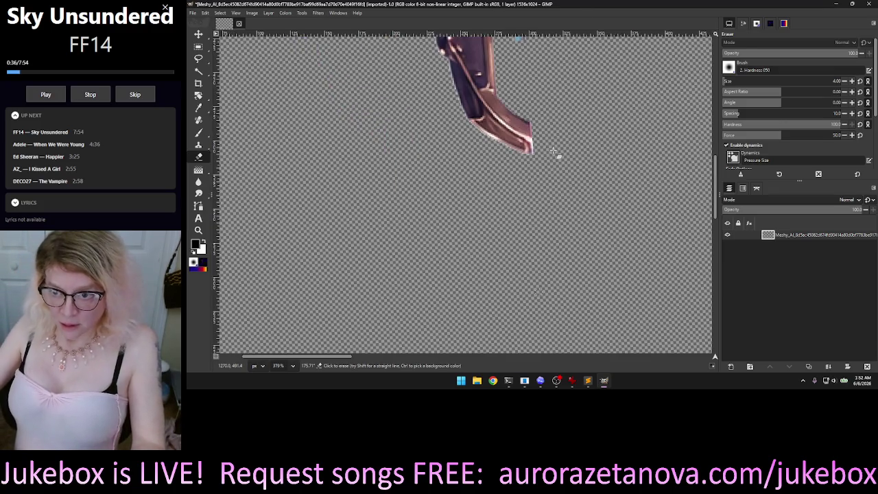
scroll(713, 177, down, 3)
scroll(532, 192, up, 3)
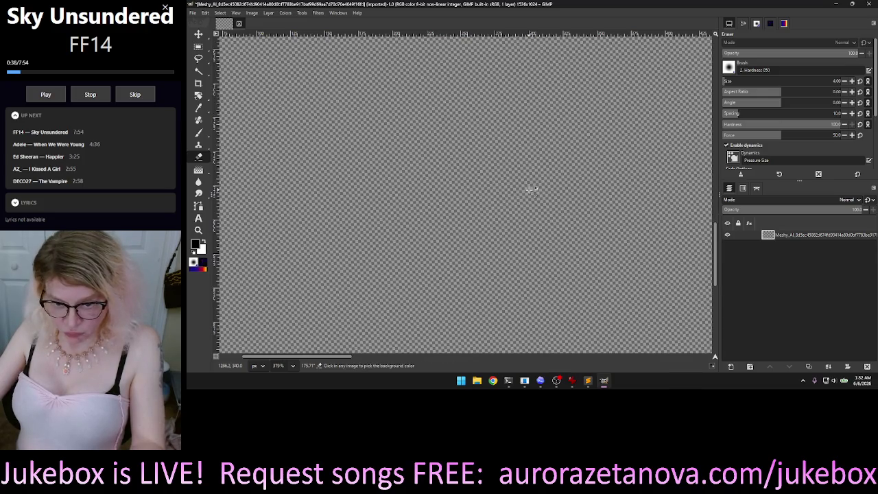
Step: Rotate the tilted view back and centre the frame image on the canvas
scroll(532, 190, down, 2)
scroll(535, 188, down, 2)
scroll(539, 186, down, 1)
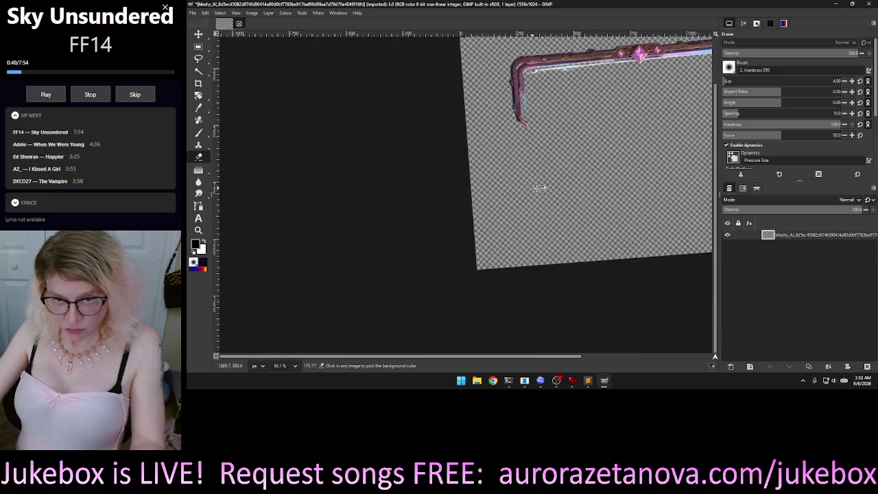
scroll(544, 184, down, 2)
scroll(544, 184, down, 1)
mouse_move(597, 165)
mouse_down()
mouse_move(569, 153)
mouse_move(382, 138)
mouse_move(330, 165)
mouse_move(281, 247)
mouse_move(293, 227)
mouse_up()
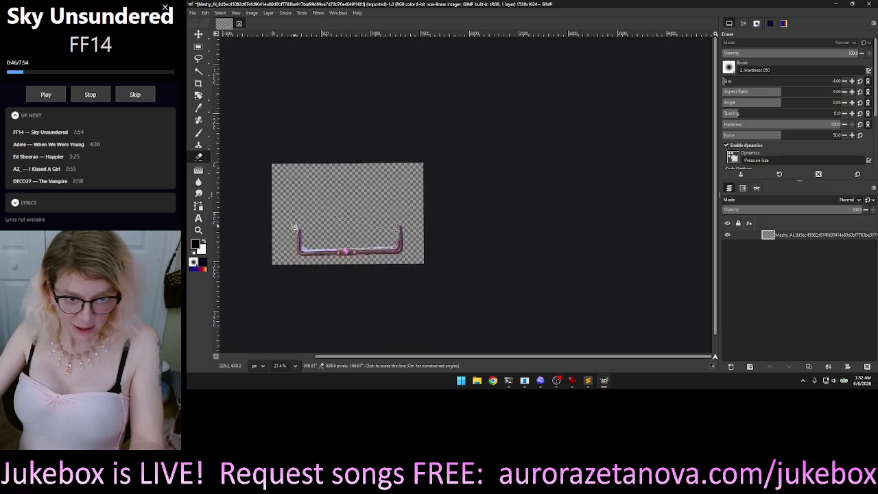
mouse_move(545, 223)
mouse_down()
mouse_move(708, 226)
mouse_move(608, 186)
mouse_move(630, 241)
mouse_move(498, 274)
mouse_move(500, 232)
mouse_up()
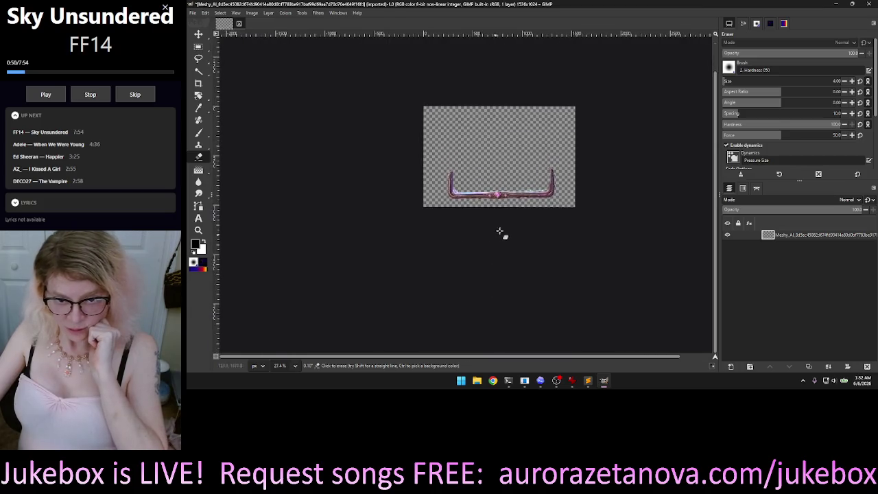
scroll(500, 232, up, 1)
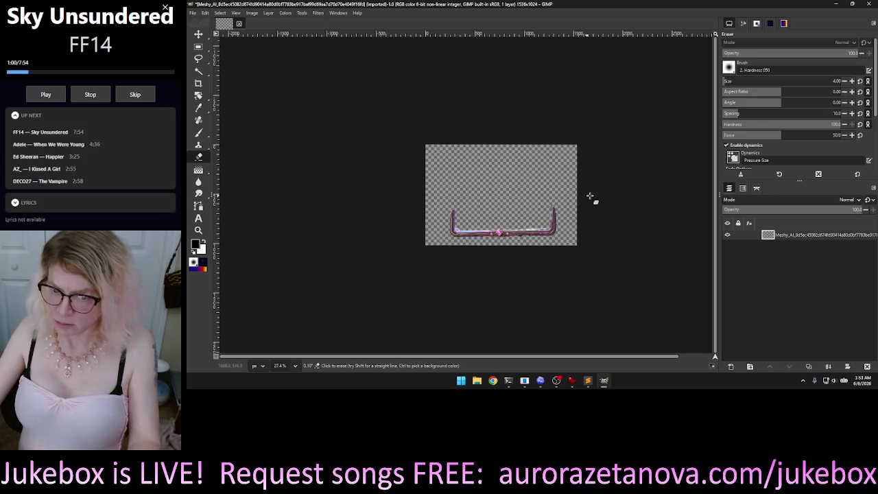
Step: Zoom to about 121% and pan to bring the frame's right corner into view
drag(593, 203, 584, 186)
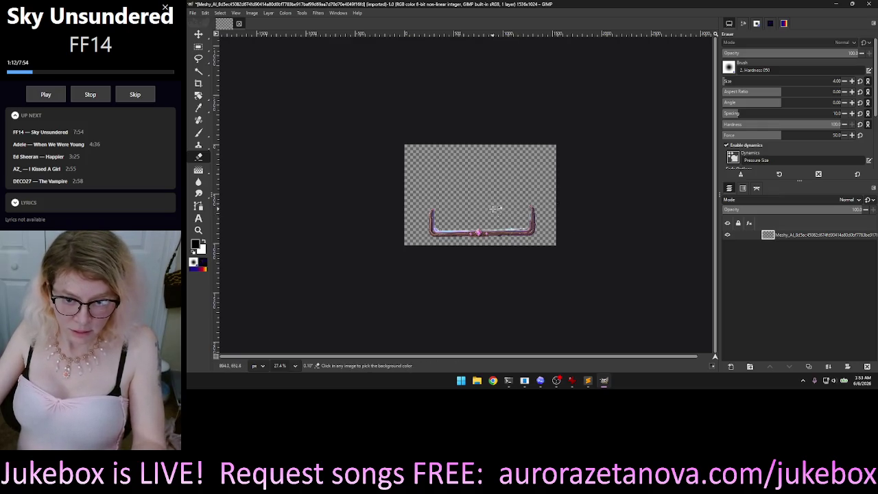
scroll(496, 208, up, 2)
scroll(495, 207, up, 1)
scroll(496, 207, down, 1)
scroll(496, 206, up, 3)
scroll(495, 206, down, 3)
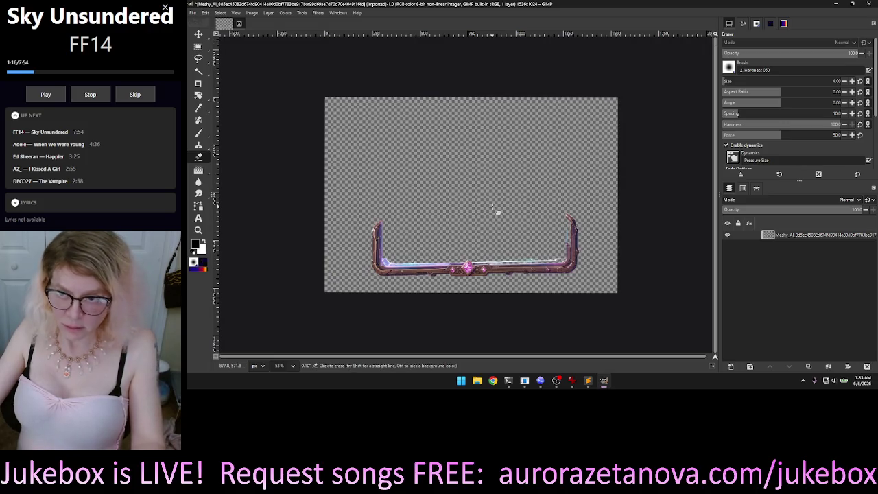
scroll(474, 216, right, 1)
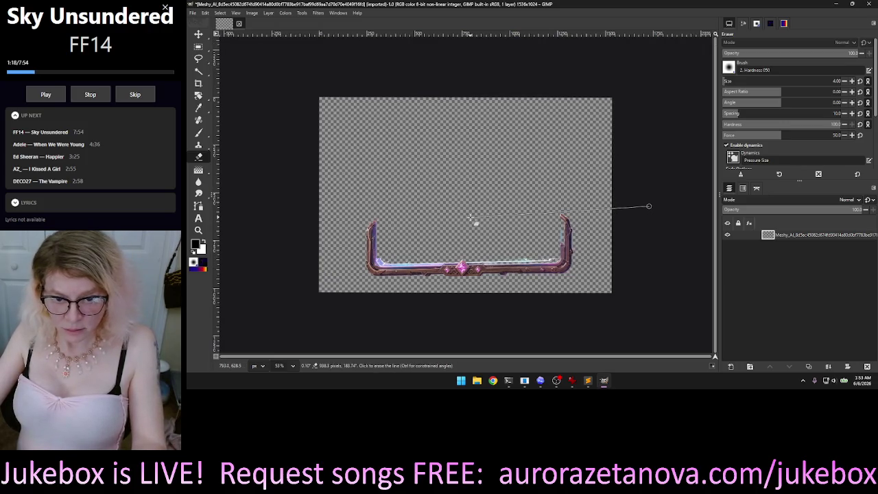
key(less)
key(less)
key(less)
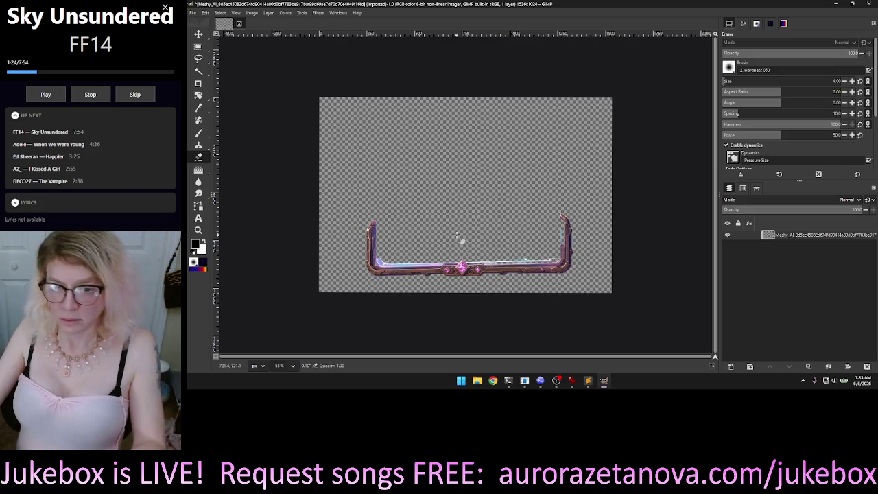
scroll(462, 237, down, 1)
scroll(480, 236, up, 1)
scroll(484, 236, up, 1)
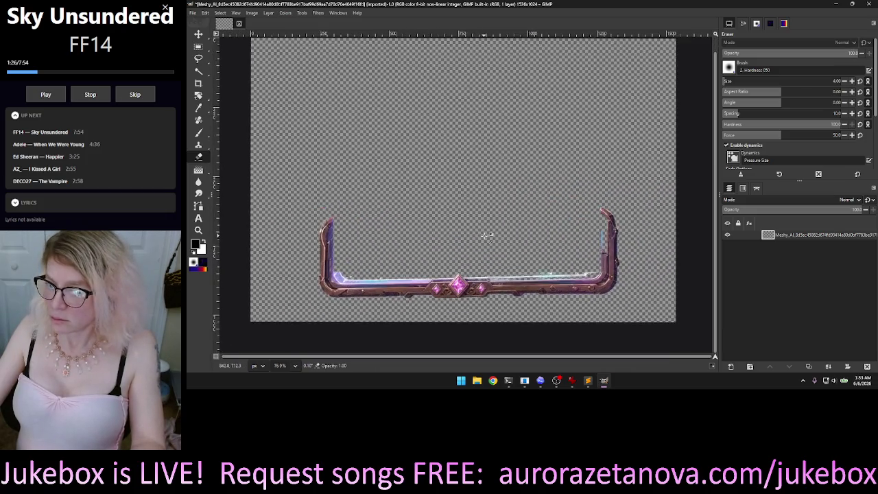
scroll(522, 236, up, 1)
scroll(562, 236, up, 1)
drag(562, 236, 367, 179)
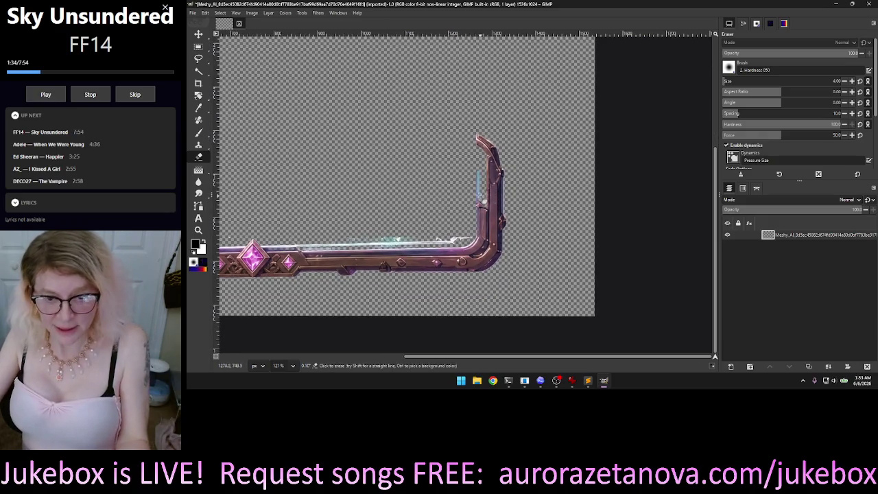
Step: Zoom in and erase the stray blue streak beside the frame's right upright
scroll(471, 185, up, 2)
scroll(474, 185, up, 2)
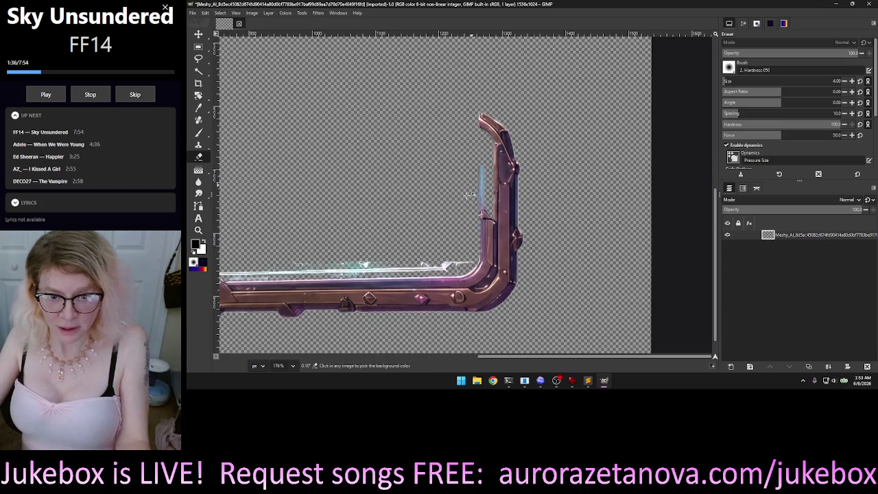
scroll(484, 185, up, 2)
scroll(487, 184, up, 1)
scroll(494, 165, up, 1)
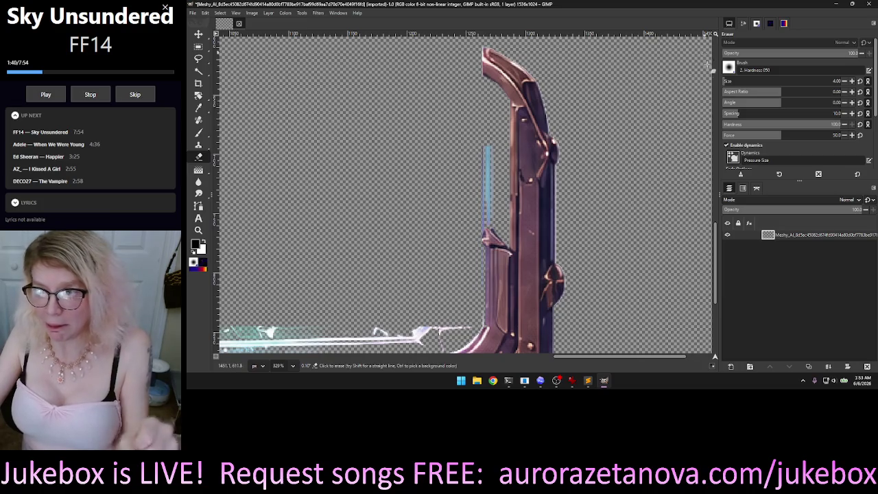
scroll(729, 82, up, 6)
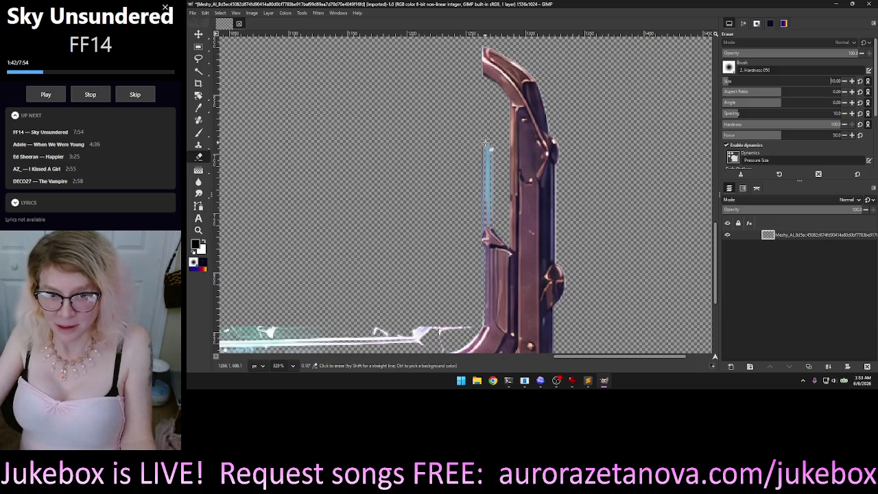
scroll(726, 81, down, 2)
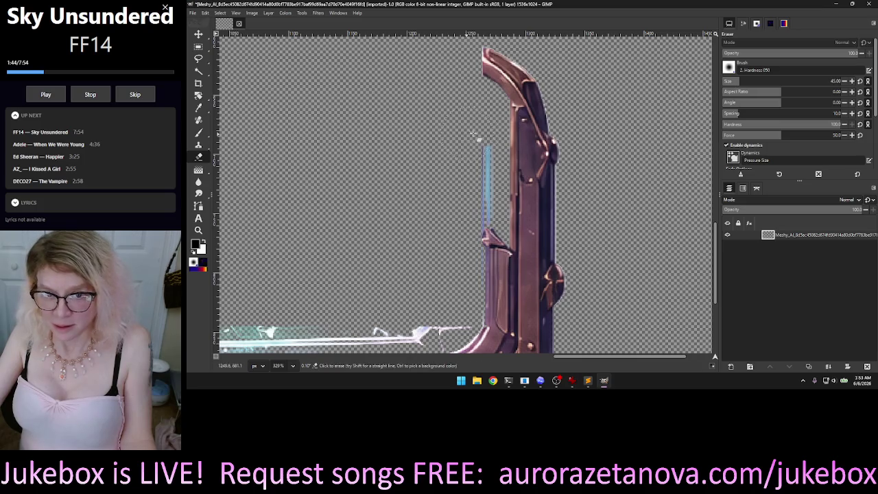
drag(479, 145, 482, 165)
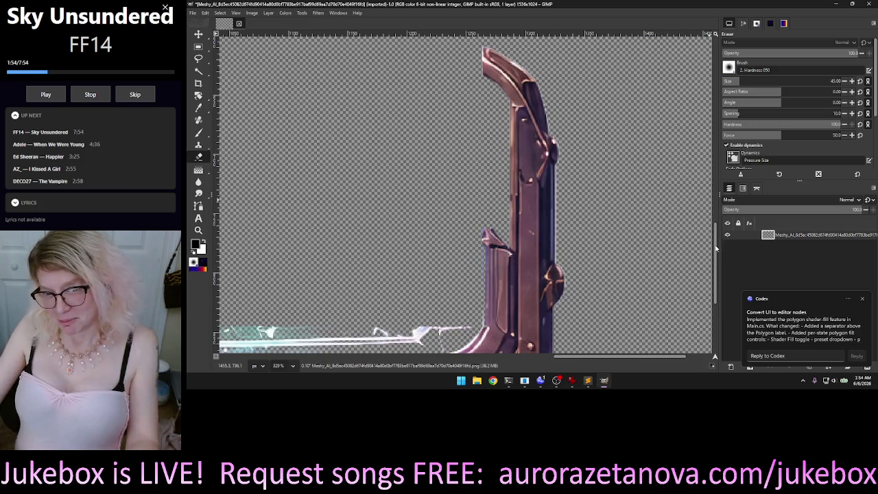
drag(715, 248, 715, 263)
Step: Erase the white glow debris and a leftover fragment near the inner right corner
scroll(457, 151, down, 1)
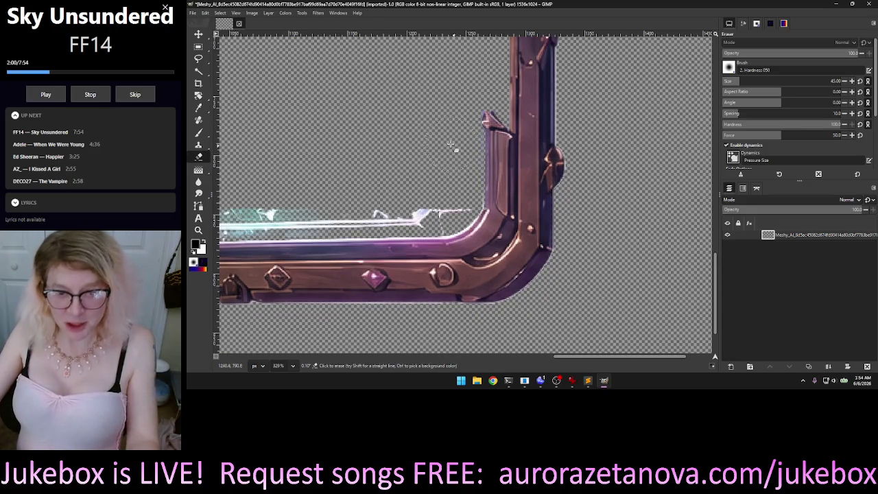
scroll(455, 140, up, 1)
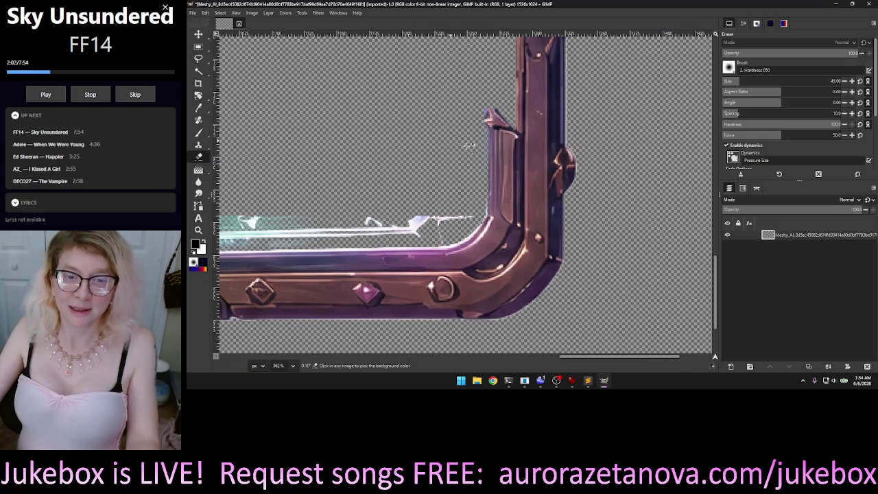
scroll(470, 145, up, 1)
scroll(485, 156, up, 1)
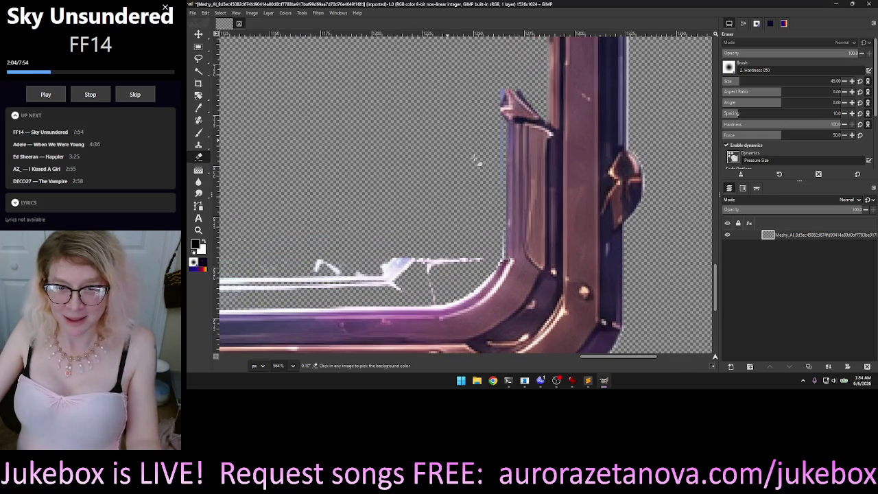
scroll(492, 150, up, 1)
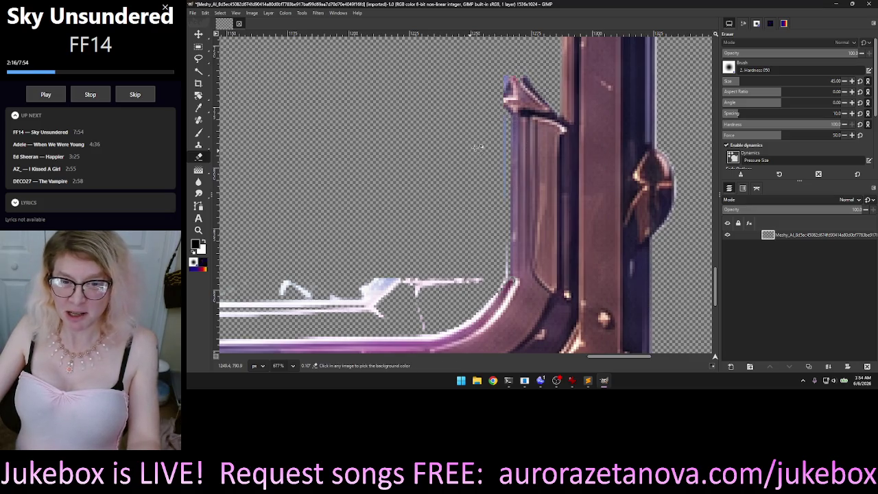
scroll(476, 146, down, 1)
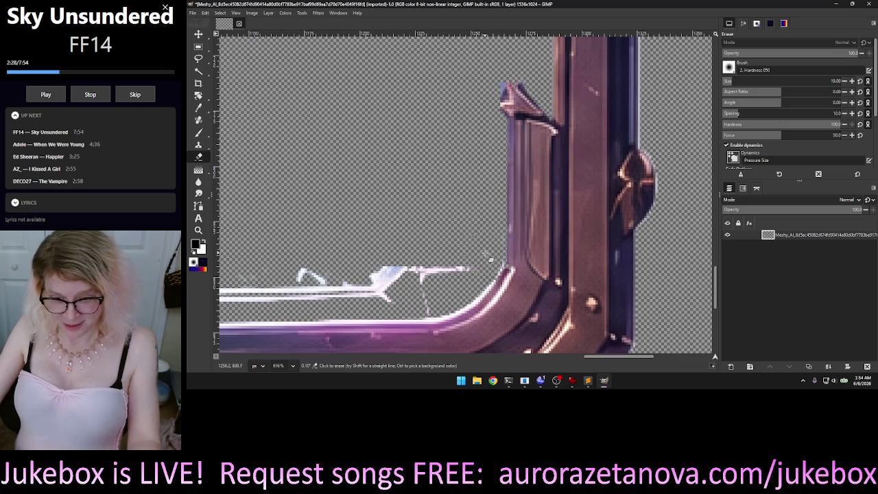
mouse_move(466, 262)
mouse_down()
mouse_move(374, 288)
mouse_move(389, 291)
mouse_move(253, 293)
mouse_up()
click(240, 294)
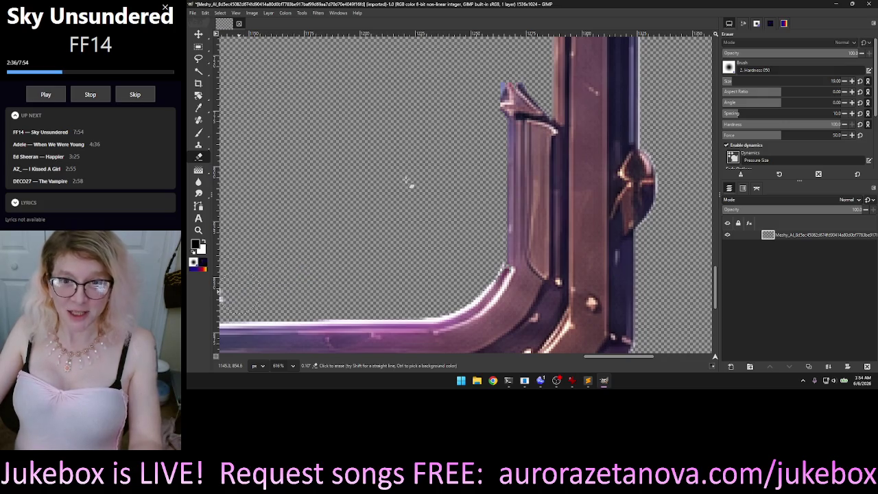
scroll(407, 181, down, 5)
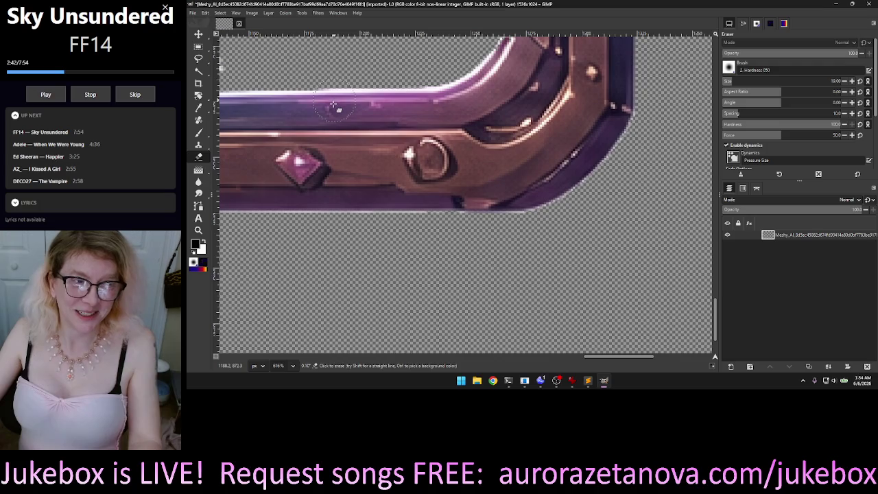
Step: Pan left along the bottom bar and erase most of the white streak above it
scroll(336, 124, down, 1)
scroll(346, 157, down, 2)
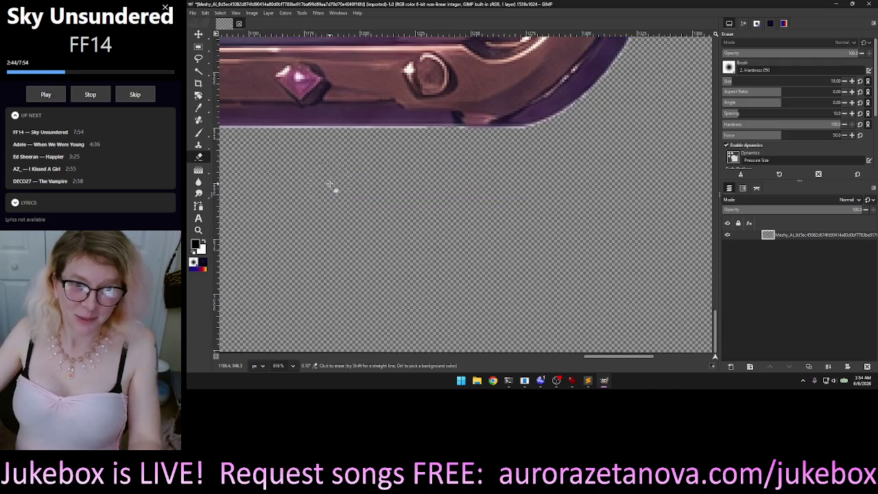
scroll(361, 212, up, 1)
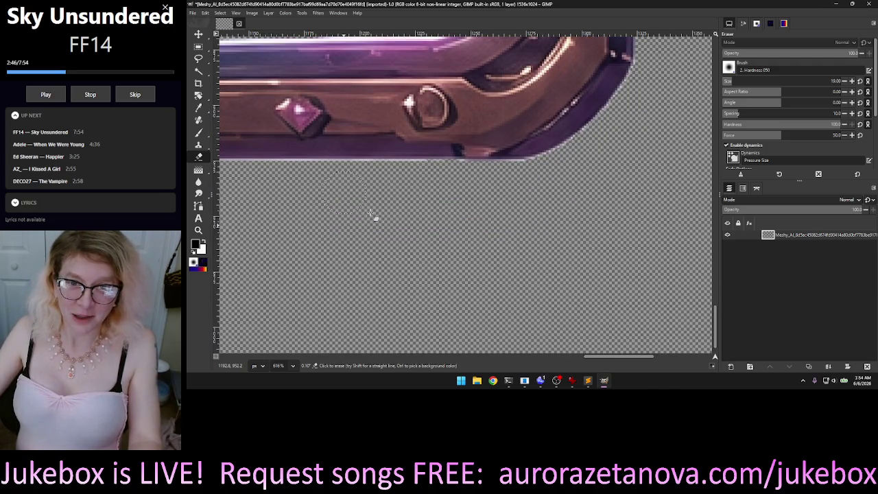
scroll(372, 214, up, 4)
scroll(364, 155, up, 2)
scroll(340, 175, up, 2)
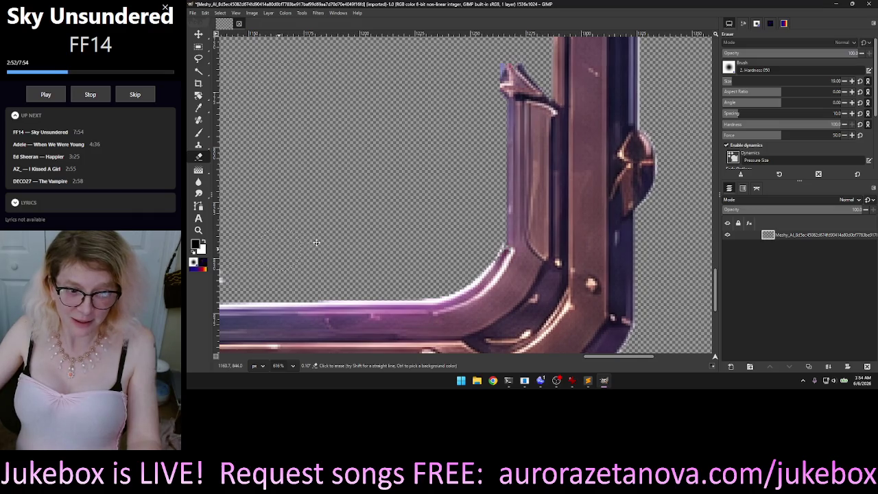
scroll(329, 240, left, 1)
scroll(367, 238, left, 2)
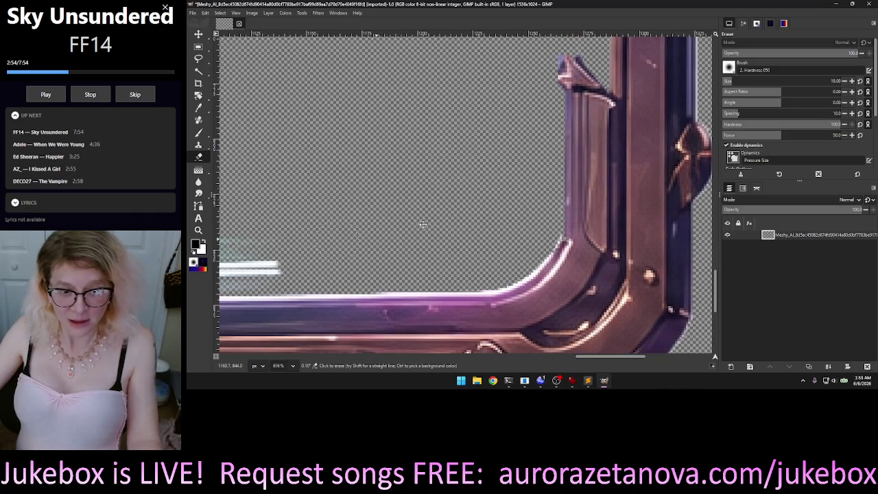
scroll(424, 223, left, 2)
scroll(542, 190, left, 2)
scroll(559, 187, left, 4)
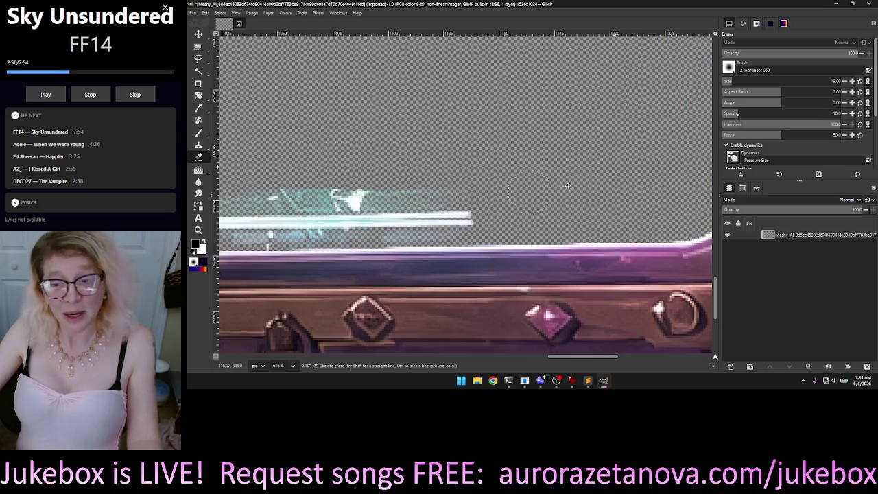
scroll(594, 185, left, 2)
scroll(599, 188, left, 2)
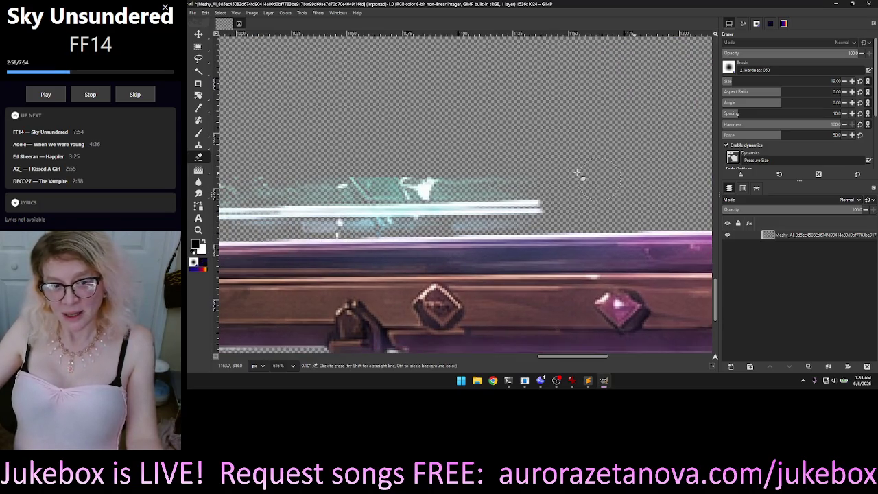
mouse_move(554, 209)
mouse_down()
mouse_move(340, 221)
mouse_move(260, 186)
mouse_move(582, 173)
mouse_up()
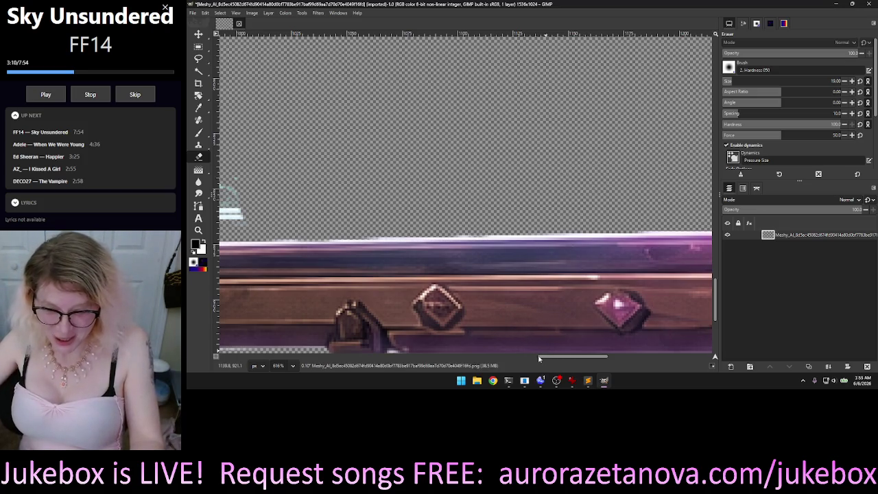
Step: Erase the bright and faint white streaks above the bar, right of the big gem
drag(581, 358, 553, 357)
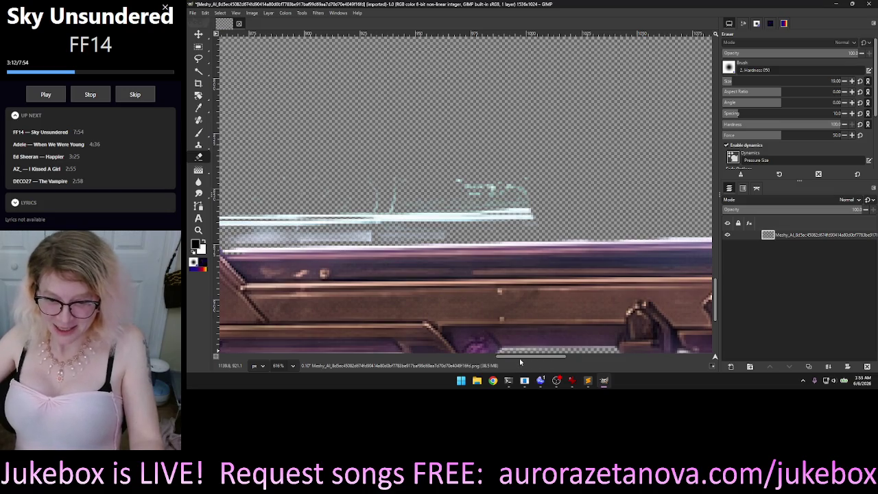
scroll(508, 357, left, 3)
scroll(497, 358, left, 3)
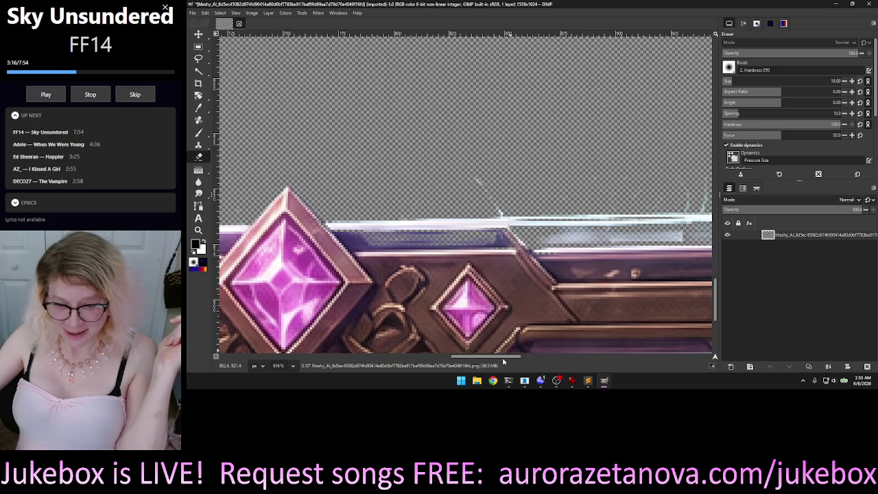
scroll(509, 361, right, 3)
scroll(525, 363, right, 3)
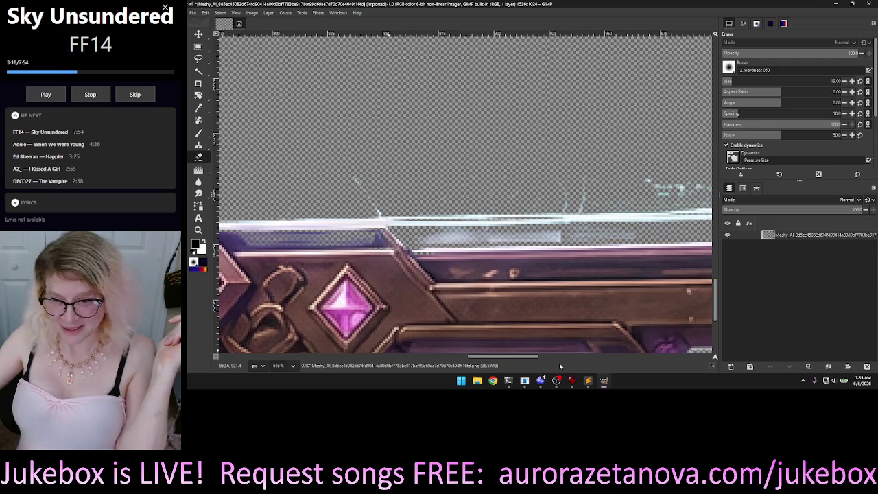
scroll(560, 366, right, 3)
scroll(560, 367, right, 3)
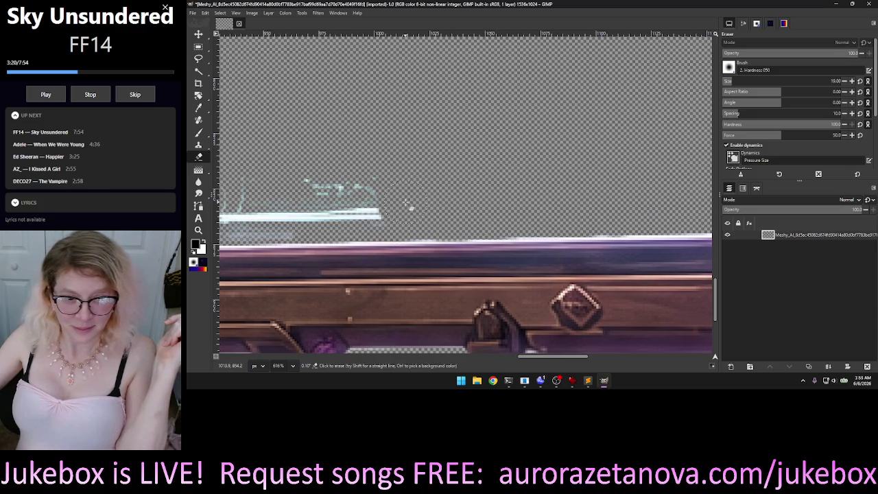
drag(409, 216, 236, 215)
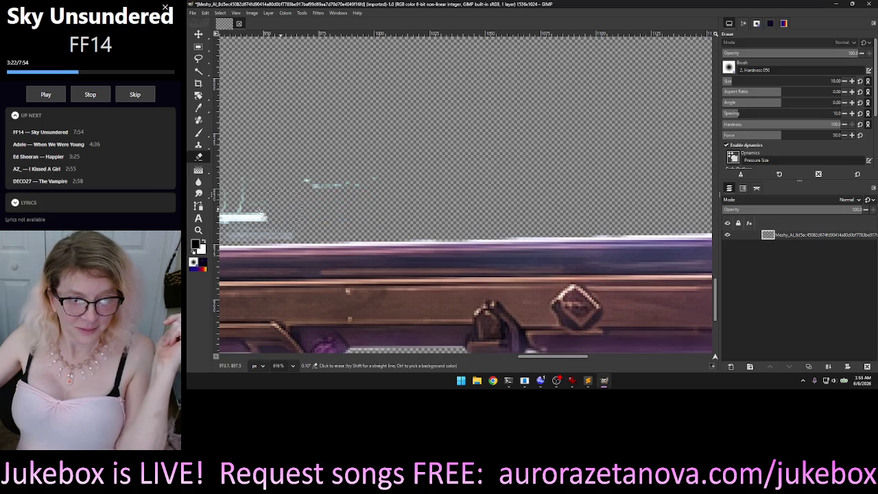
drag(294, 219, 257, 223)
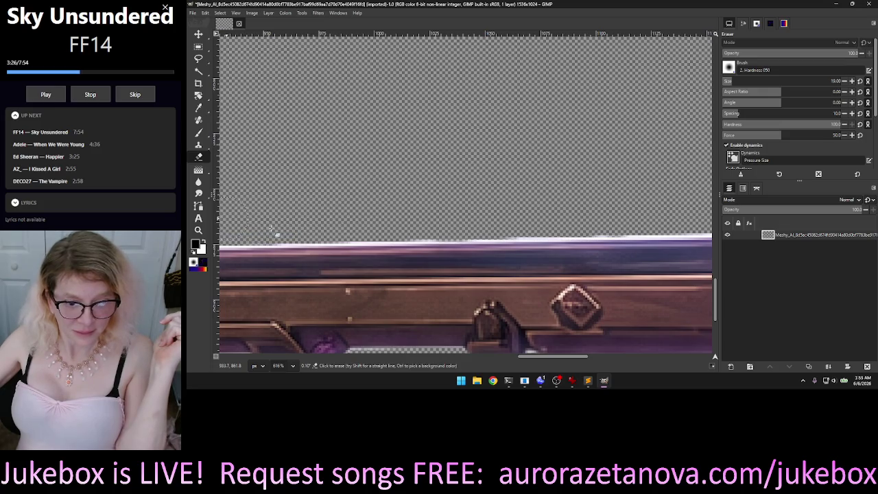
Step: Erase the streak's right end, its leftover bits, and the grey smudge above the bar
scroll(542, 358, left, 5)
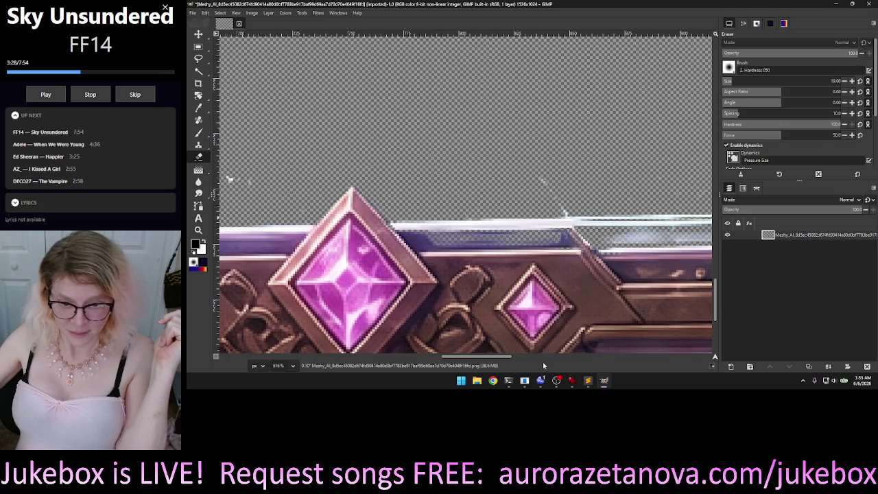
drag(690, 221, 671, 230)
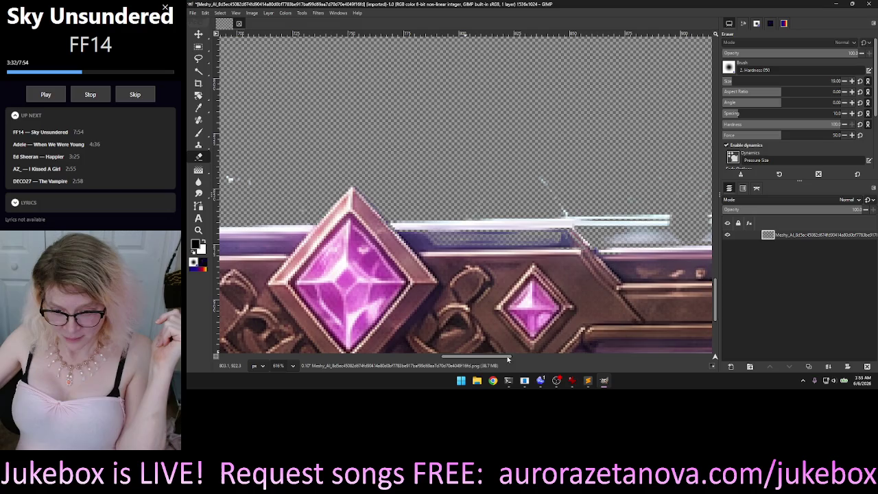
scroll(514, 359, right, 1)
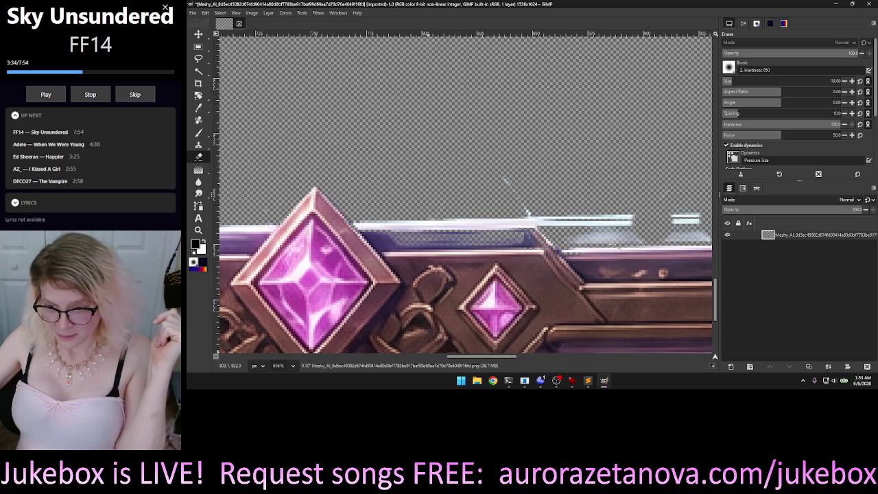
scroll(513, 360, right, 1)
click(670, 228)
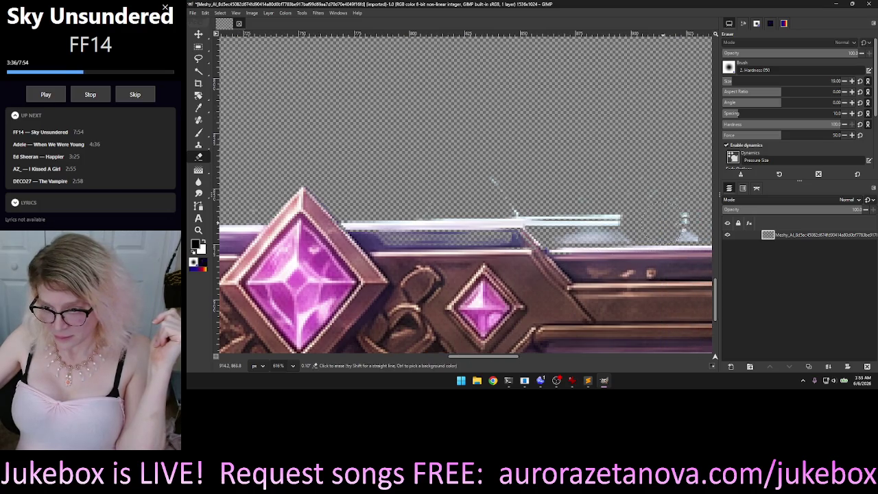
drag(685, 221, 686, 237)
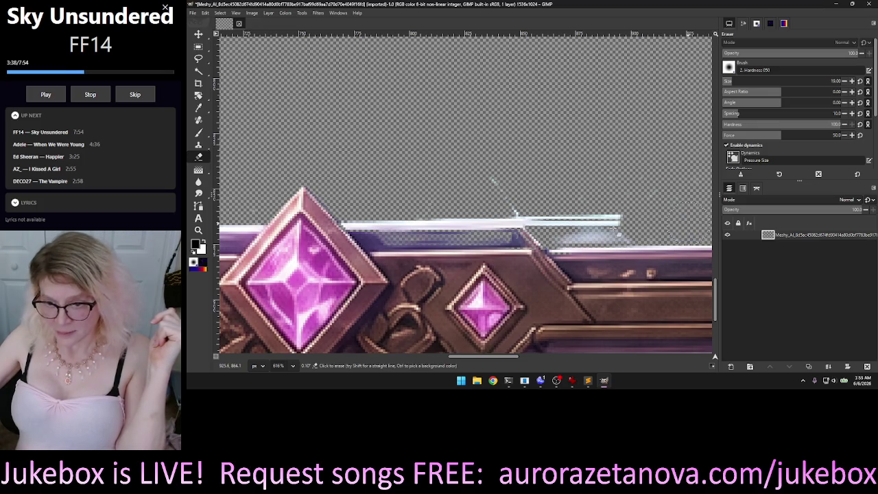
drag(619, 222, 621, 228)
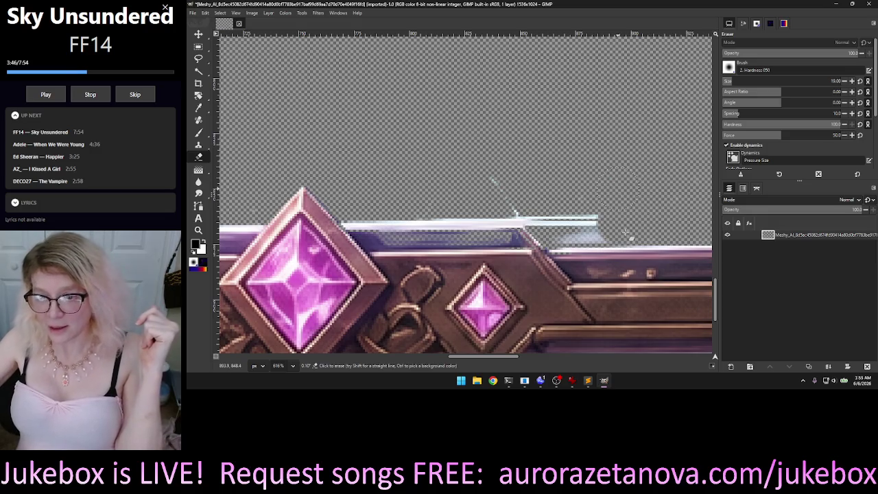
mouse_move(609, 228)
mouse_down()
mouse_move(520, 219)
mouse_move(516, 202)
mouse_move(466, 230)
mouse_move(369, 221)
mouse_up()
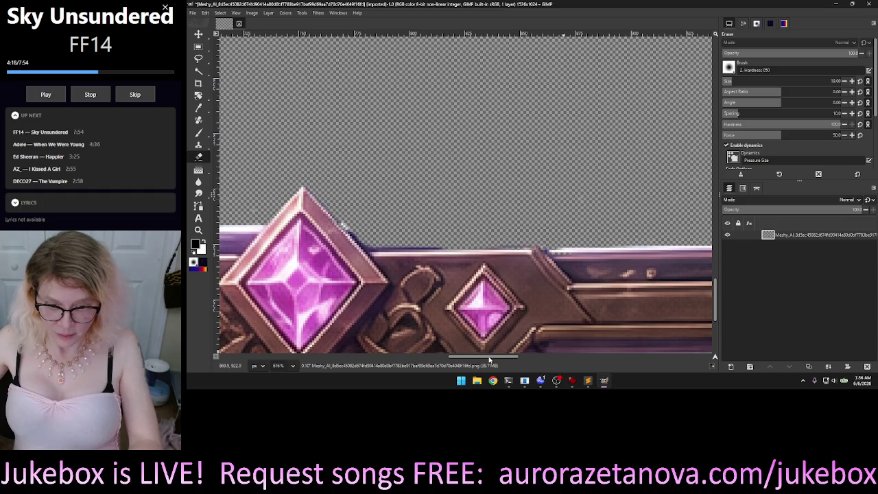
scroll(518, 362, right, 3)
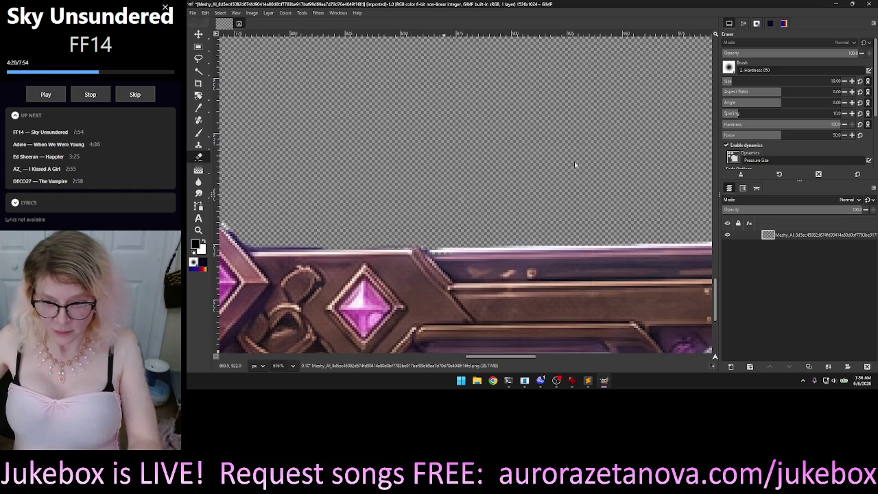
scroll(574, 161, up, 1)
ctrl+scroll(570, 176, down, 1)
ctrl+scroll(570, 176, down, 4)
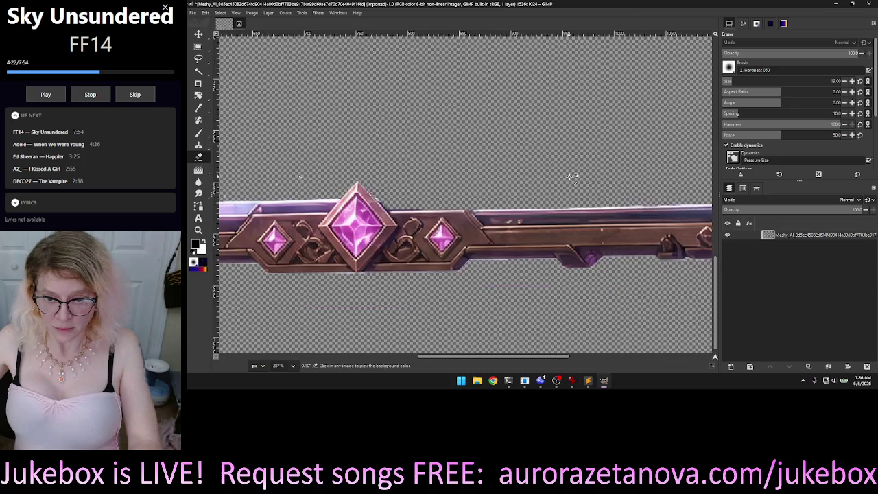
ctrl+scroll(570, 177, down, 2)
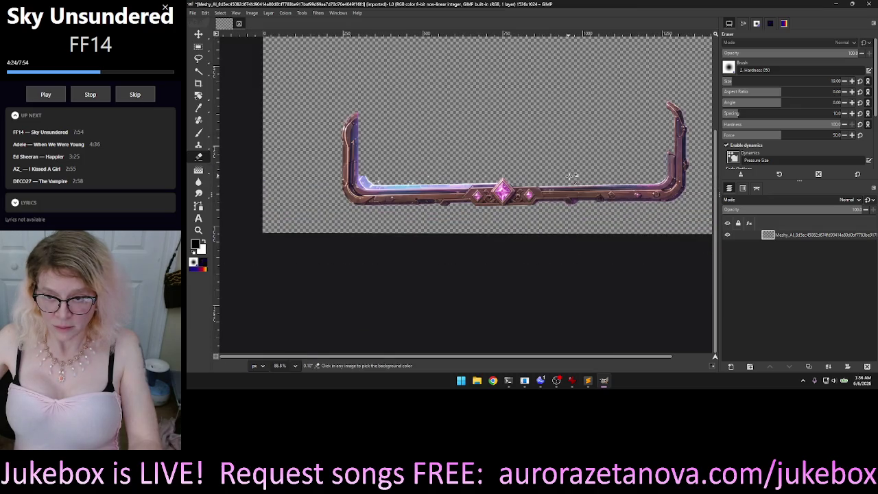
ctrl+scroll(570, 177, up, 2)
ctrl+scroll(570, 177, up, 2)
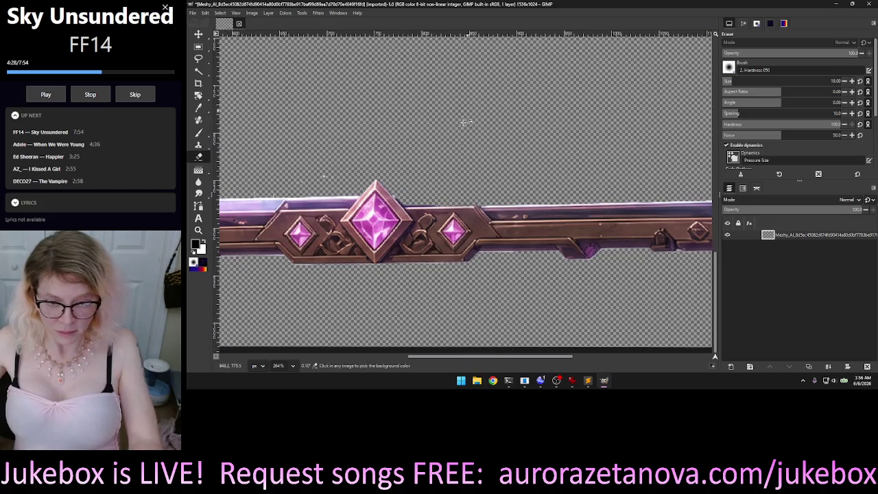
ctrl+scroll(448, 160, up, 1)
ctrl+scroll(448, 160, up, 1)
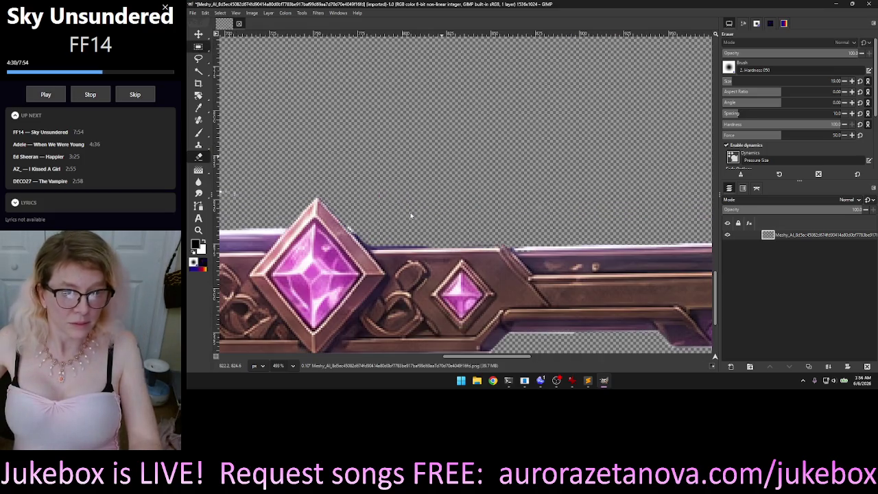
Step: Rectangle-select the lavender glow strip left of the big gem, delete it, and deselect
key(r)
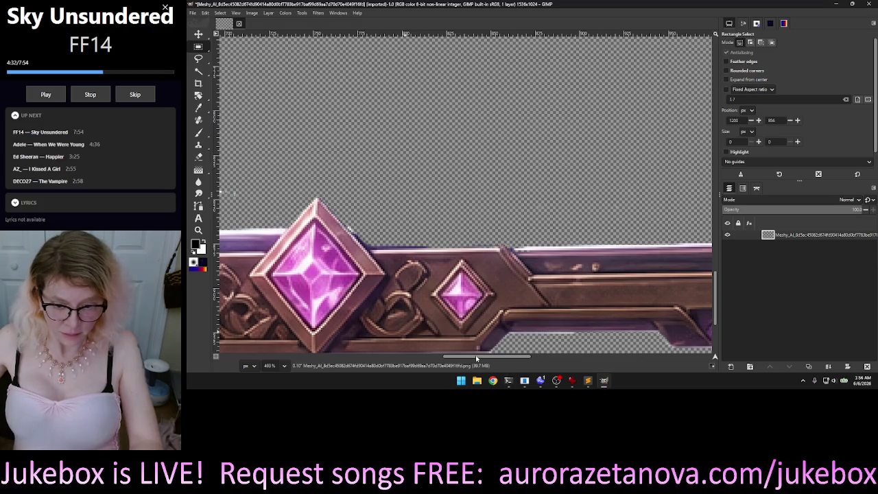
scroll(449, 358, left, 3)
scroll(449, 358, left, 4)
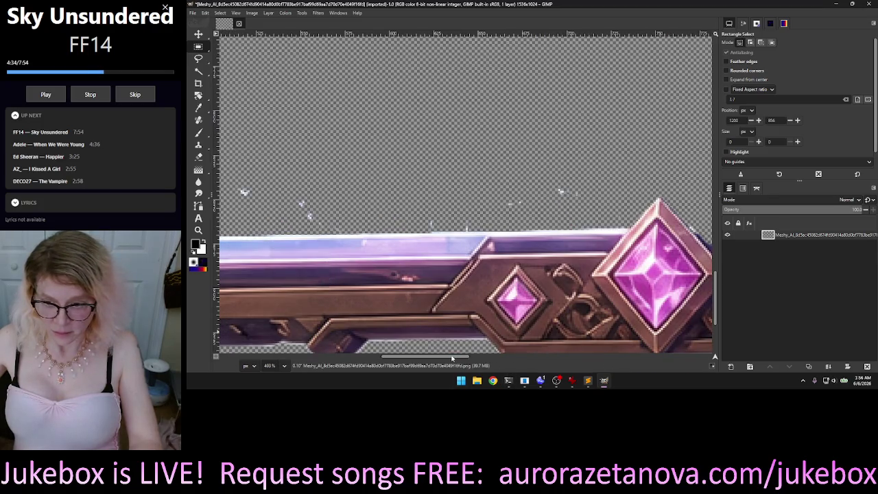
drag(452, 358, 478, 361)
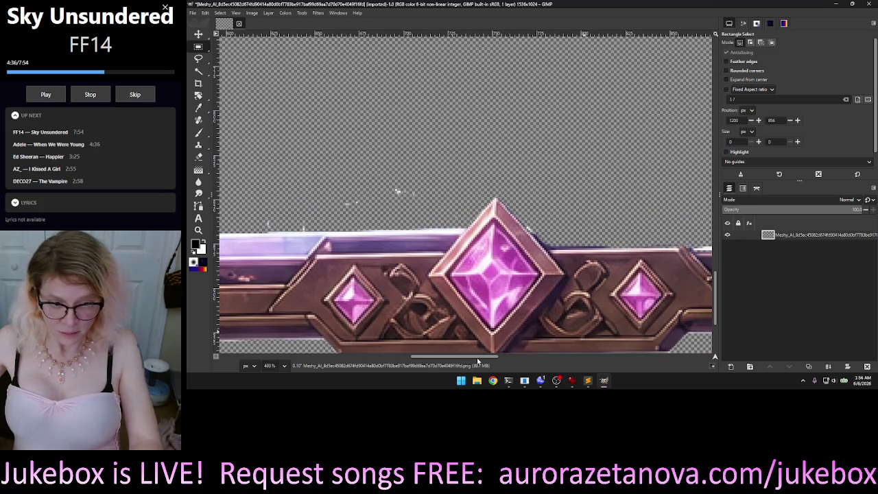
mouse_move(444, 250)
mouse_down()
mouse_move(274, 161)
mouse_move(219, 152)
mouse_up()
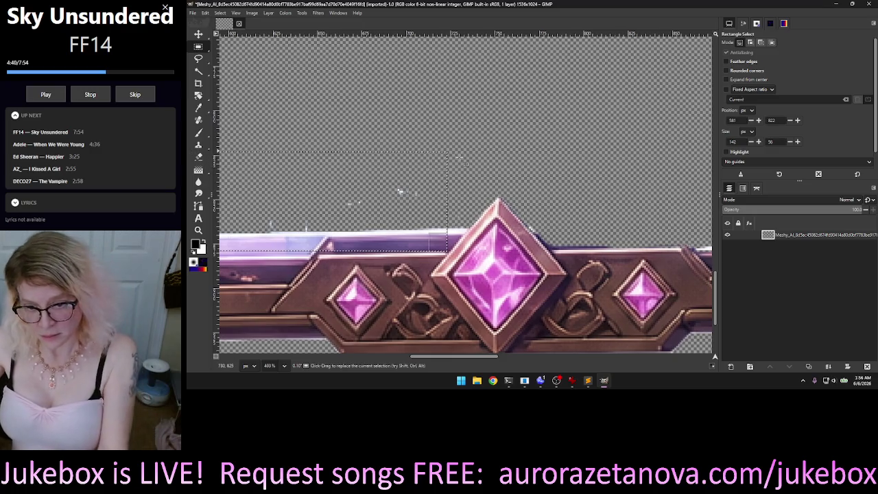
key(Delete)
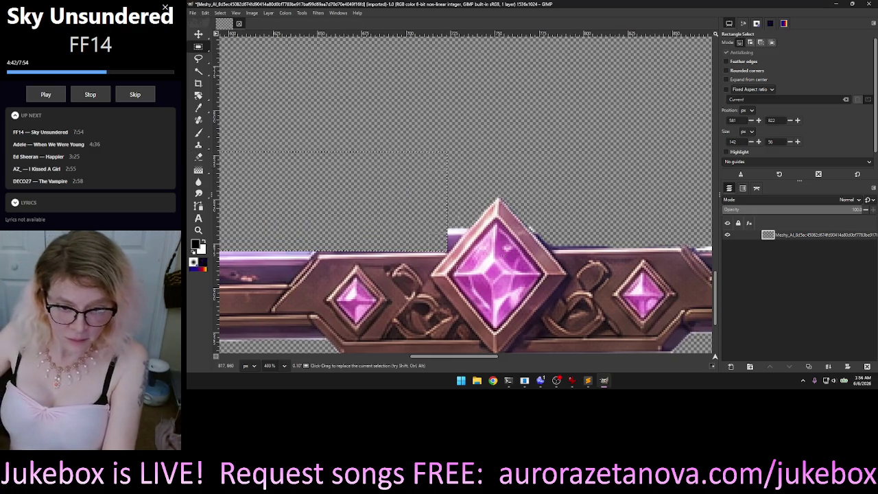
click(472, 211)
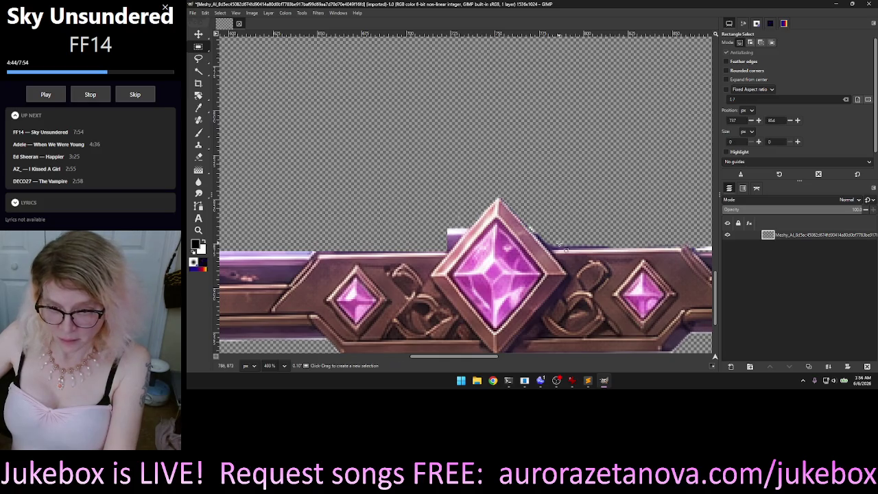
Step: Try a rectangle selection above the bar's right section, cancel it, and return to the Eraser
mouse_move(551, 249)
mouse_down()
mouse_move(726, 180)
mouse_move(719, 151)
mouse_up()
drag(692, 186, 713, 151)
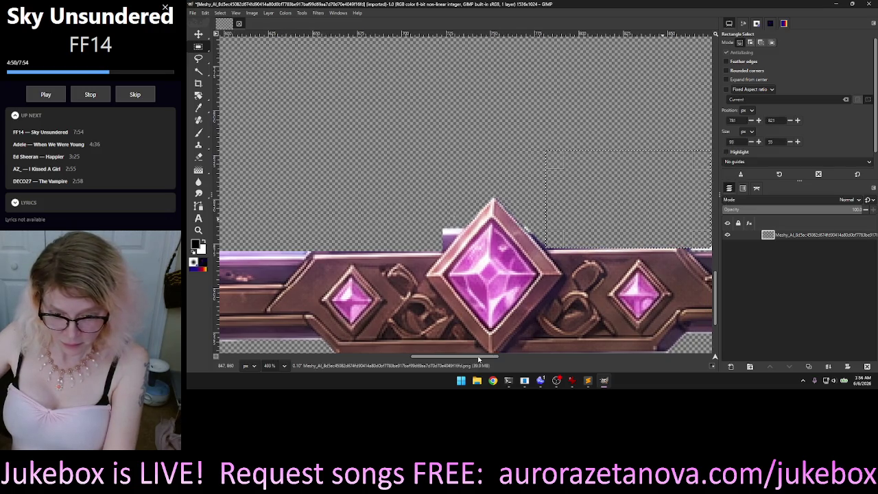
scroll(478, 359, right, 2)
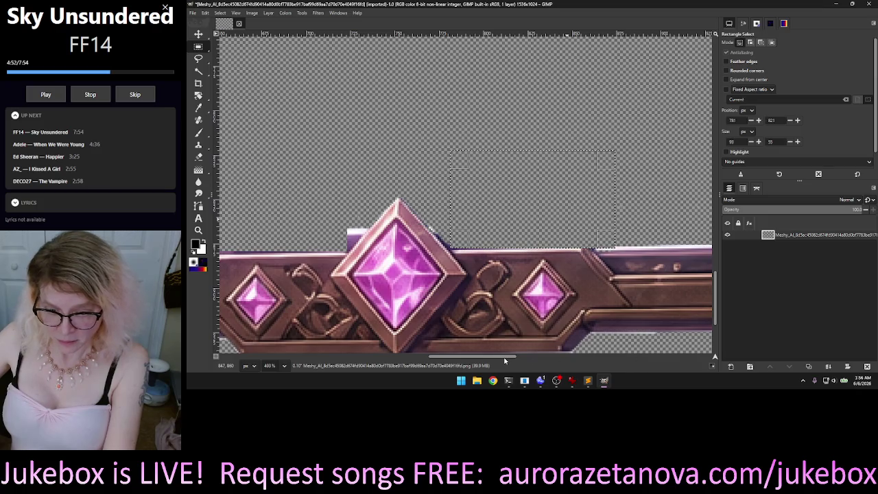
mouse_move(524, 357)
mouse_down()
mouse_move(591, 364)
mouse_move(531, 364)
mouse_up()
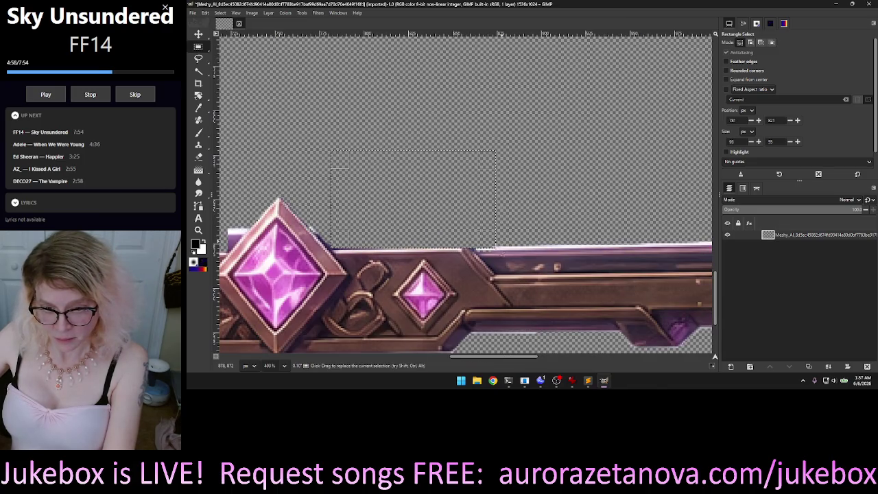
drag(489, 241, 678, 251)
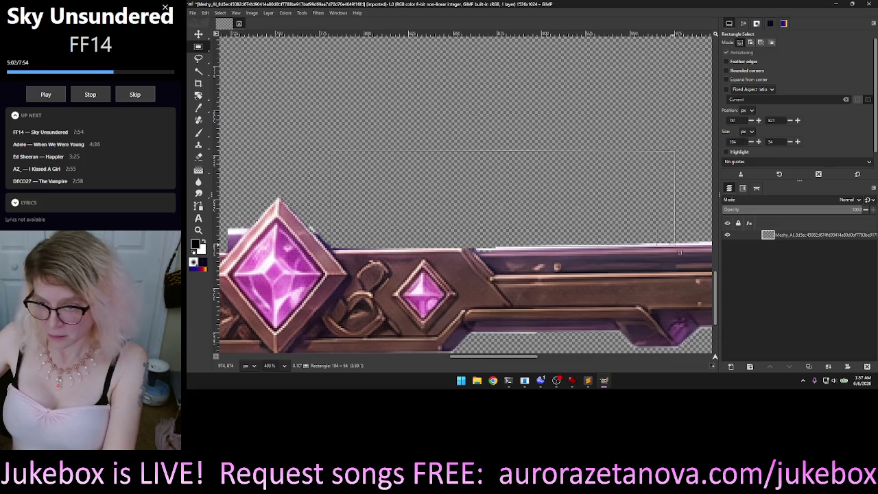
drag(678, 251, 707, 243)
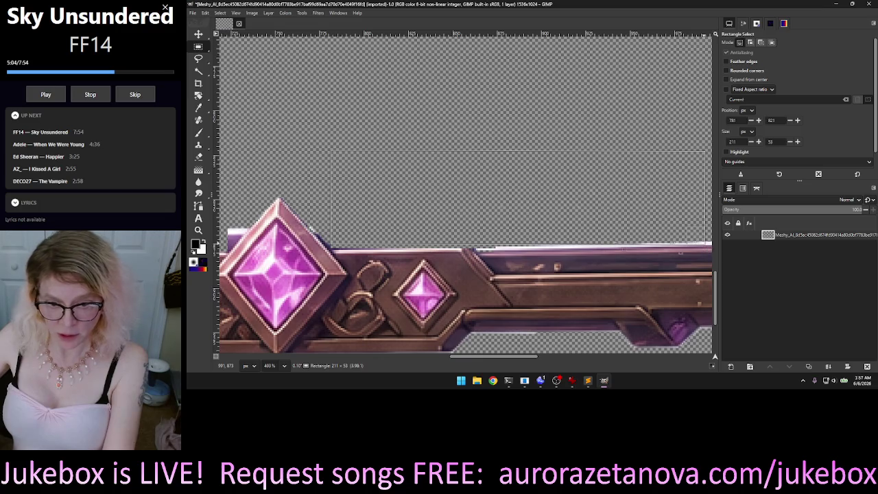
key(Escape)
click(506, 200)
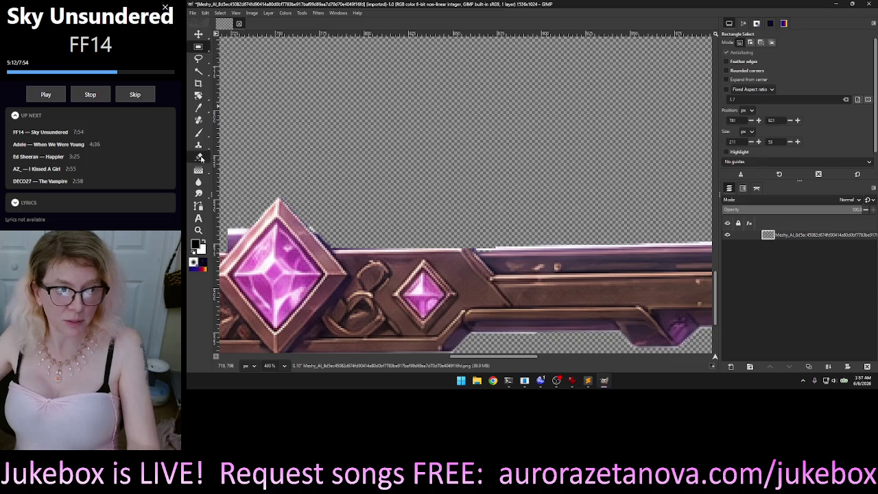
click(198, 157)
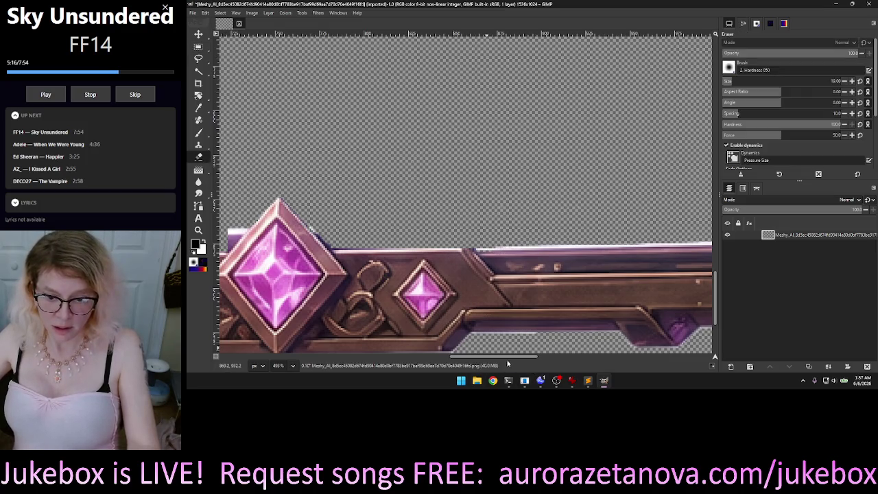
click(444, 358)
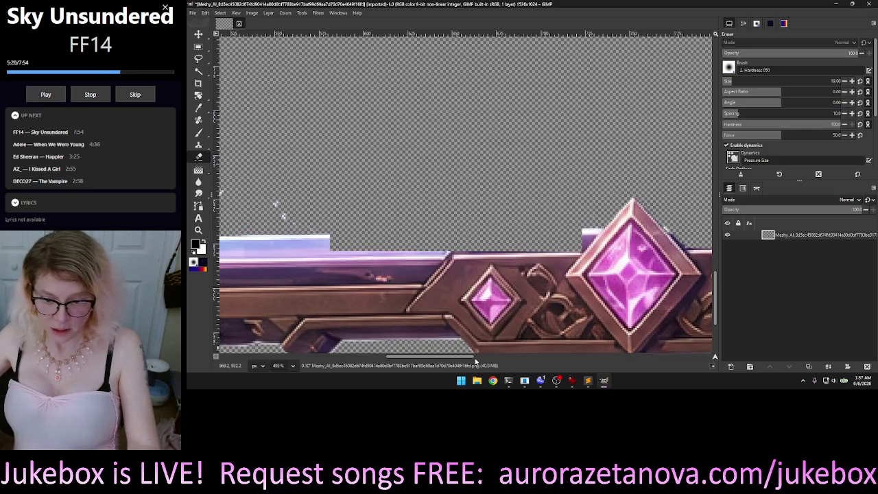
drag(475, 359, 482, 358)
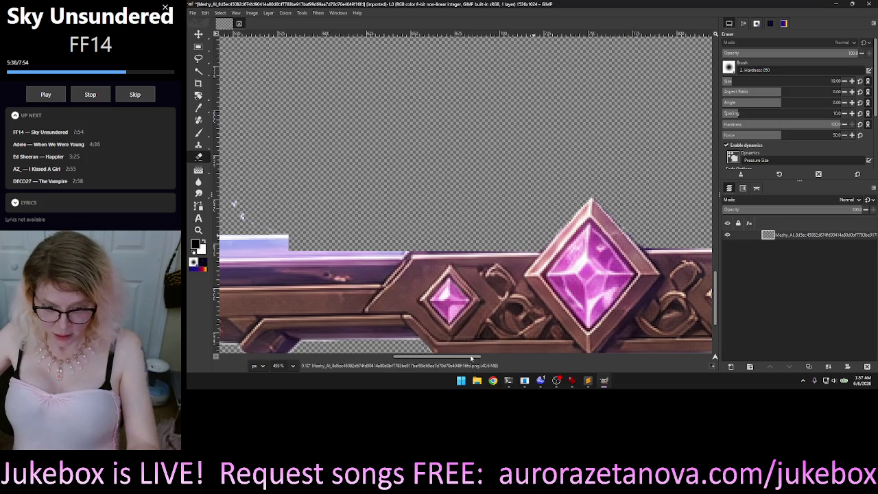
click(490, 359)
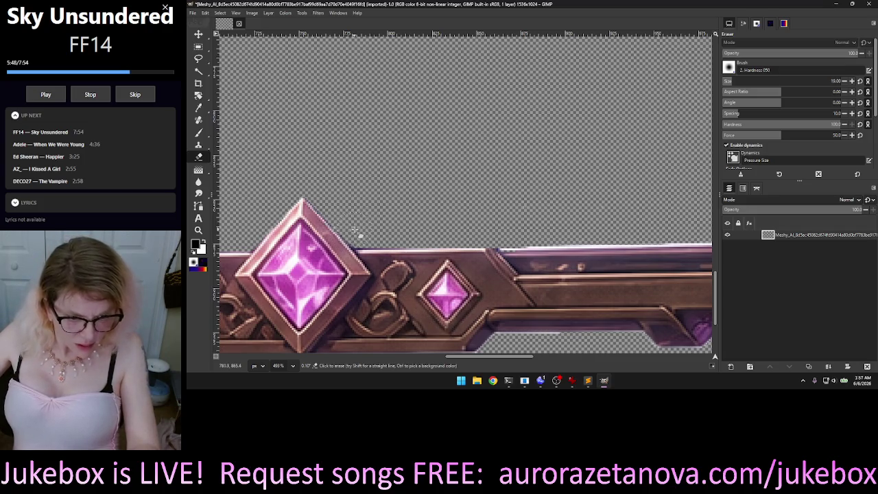
click(423, 357)
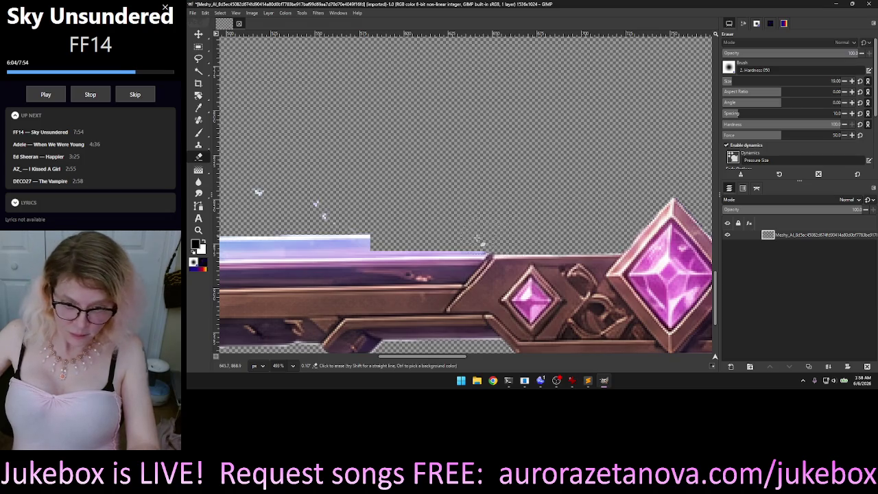
Step: Erase the lavender highlight and white specks on the bar's top edge, then pan to the lower-left corner
drag(481, 241, 226, 244)
click(258, 193)
click(316, 203)
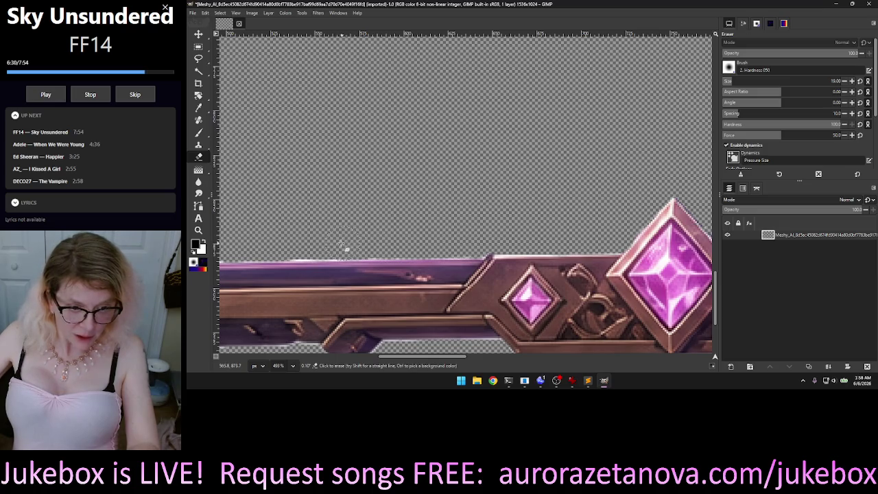
drag(337, 245, 296, 243)
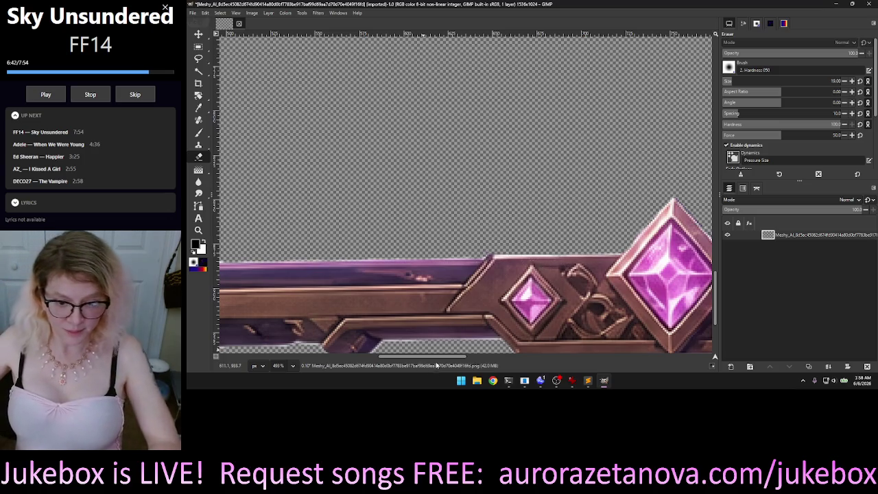
mouse_move(398, 357)
mouse_down()
mouse_move(307, 371)
mouse_move(323, 370)
mouse_up()
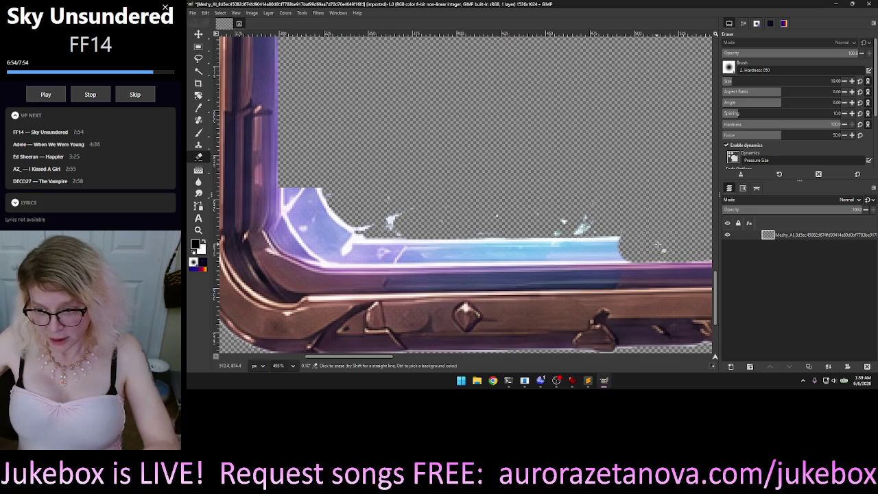
Step: Erase the blue glow strip, a bluish speck, and the purple glow inside the lower-left corner
mouse_move(632, 247)
mouse_down()
mouse_move(376, 254)
mouse_move(392, 223)
mouse_up()
drag(583, 227, 551, 231)
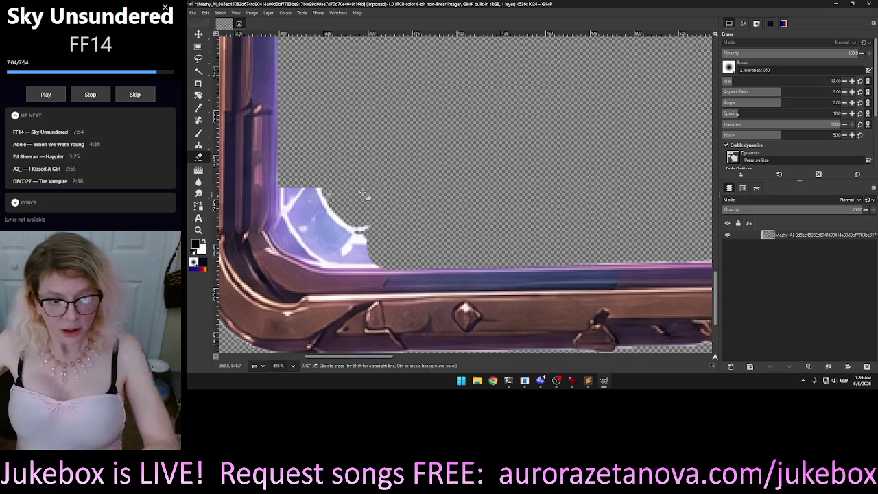
mouse_move(314, 187)
mouse_down()
mouse_move(344, 225)
mouse_move(377, 247)
mouse_move(373, 254)
mouse_move(308, 229)
mouse_move(287, 195)
mouse_up()
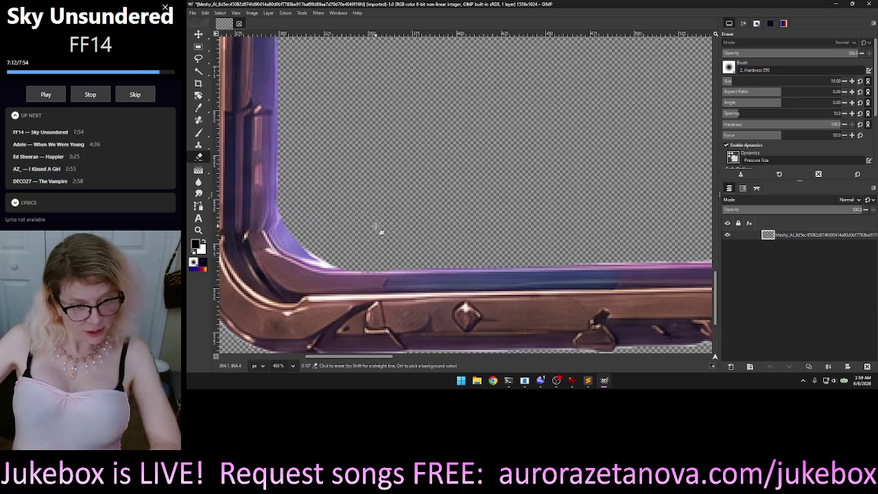
mouse_move(338, 259)
mouse_down()
mouse_move(290, 237)
mouse_move(291, 215)
mouse_up()
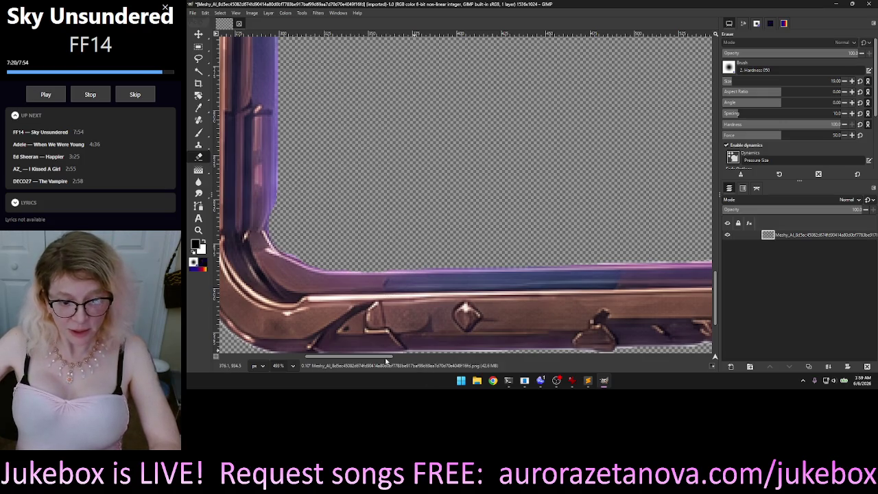
scroll(360, 362, left, 1)
scroll(364, 361, left, 1)
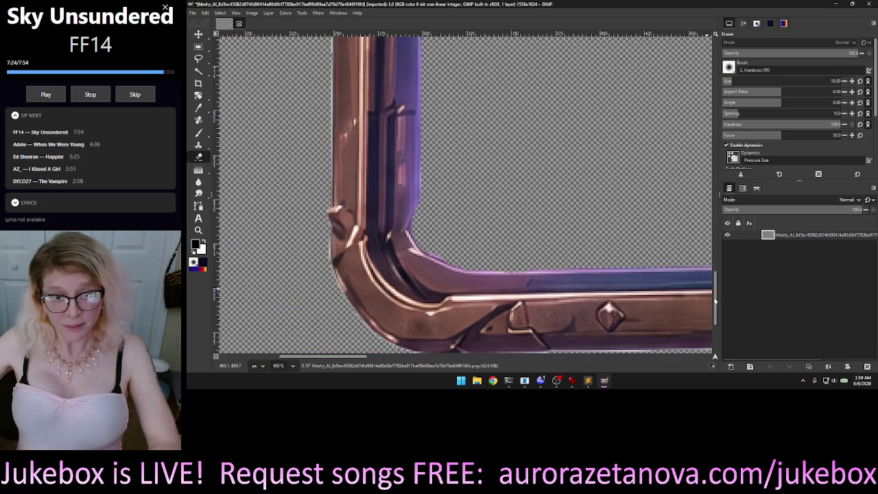
Step: Zoom in and erase a rounded bite of purple glow from the left side's inner edge
scroll(714, 295, up, 2)
scroll(711, 288, up, 2)
scroll(707, 278, up, 3)
scroll(703, 271, up, 2)
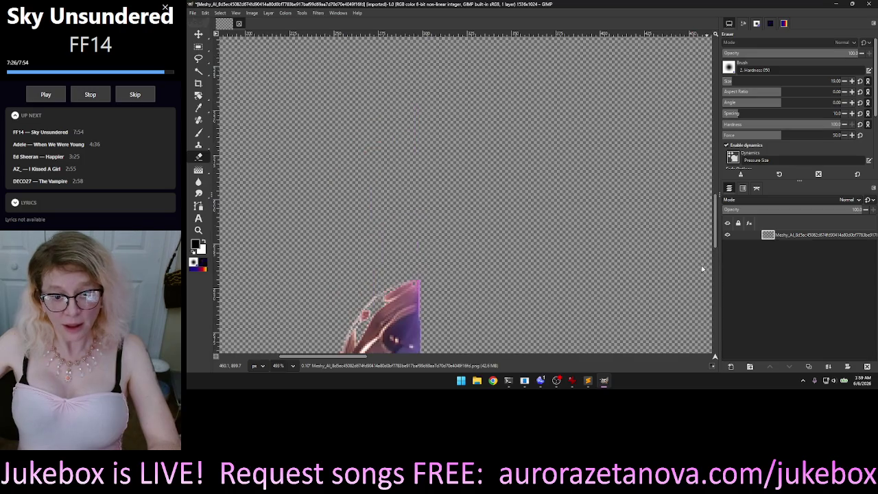
scroll(704, 274, up, 3)
scroll(705, 284, up, 2)
scroll(706, 292, up, 2)
scroll(707, 302, up, 2)
scroll(706, 306, down, 2)
scroll(707, 307, down, 2)
scroll(707, 308, down, 2)
scroll(706, 311, down, 2)
scroll(706, 311, up, 1)
scroll(577, 271, up, 1)
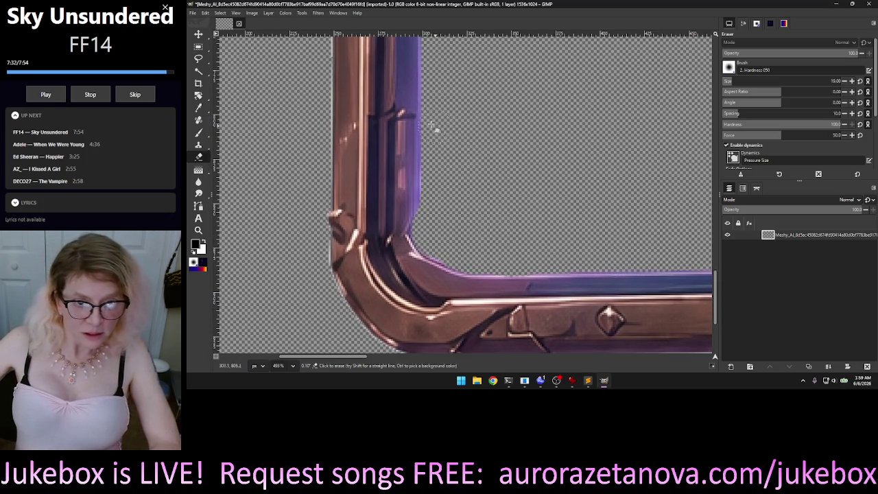
drag(428, 121, 428, 202)
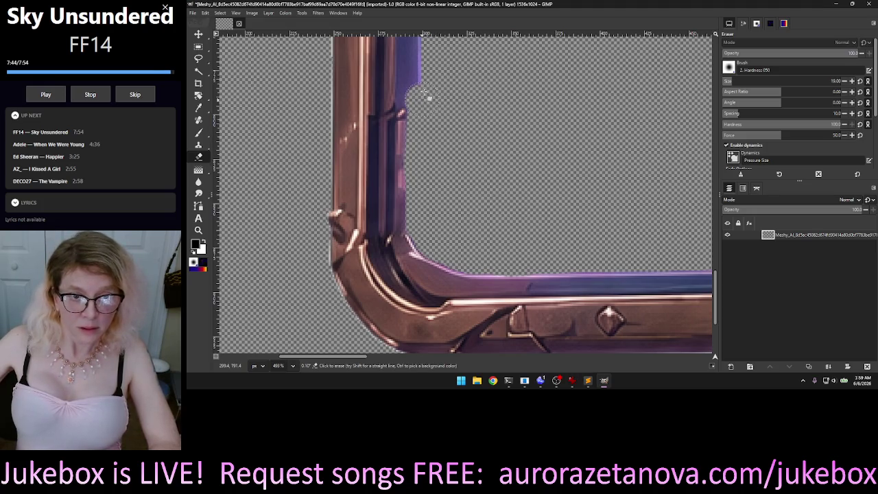
drag(414, 91, 416, 95)
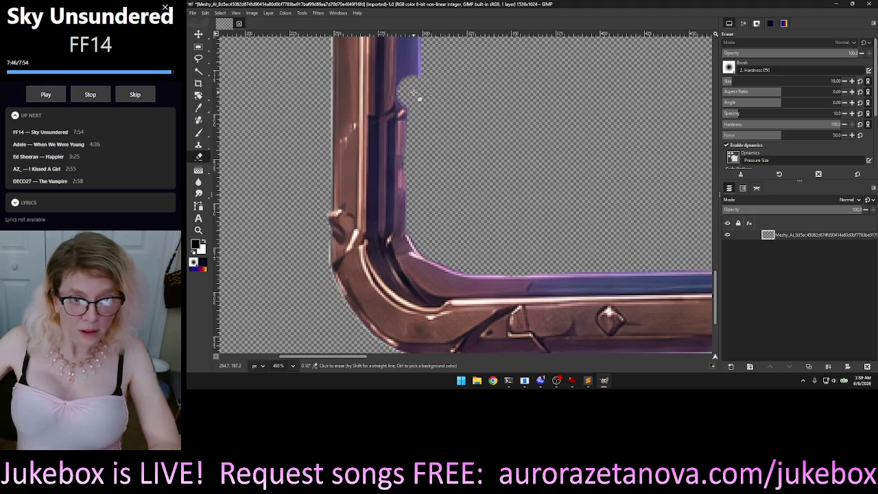
Step: Zoom in to inspect, clear the selection, set eraser size to 8 px, and zoom out
ctrl+scroll(416, 101, up, 3)
ctrl+scroll(405, 103, up, 3)
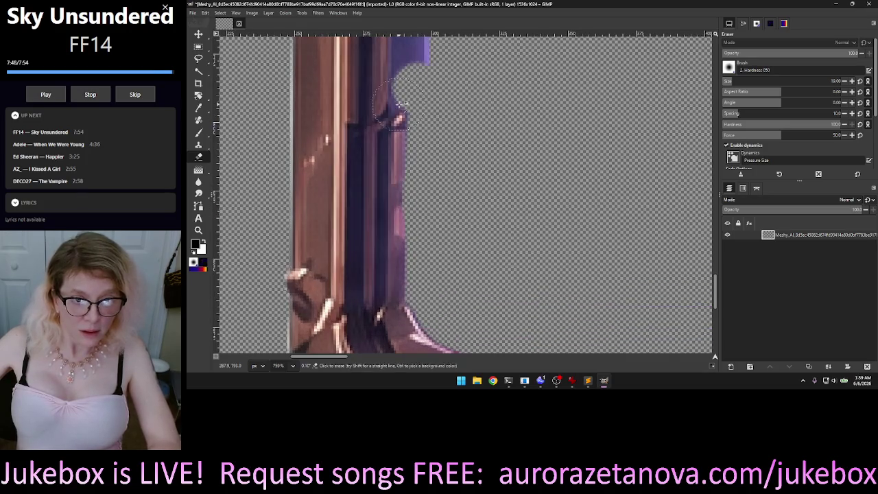
ctrl+scroll(402, 105, up, 1)
ctrl+scroll(402, 108, up, 2)
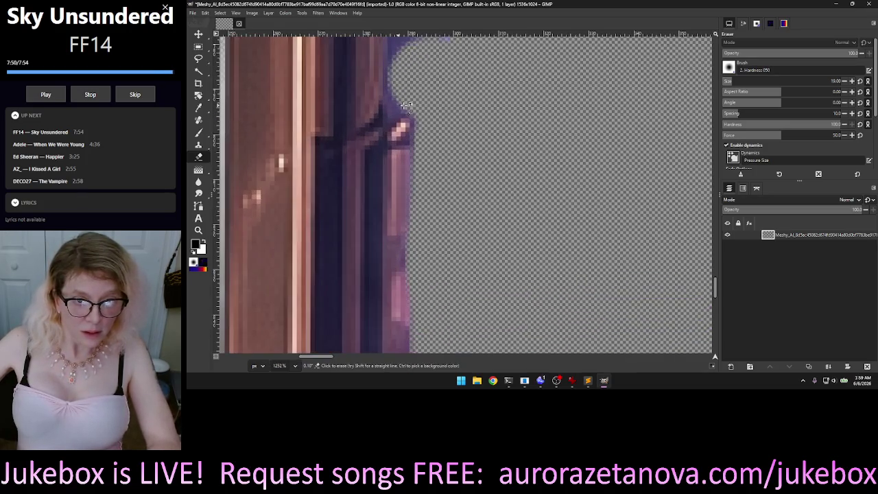
ctrl+scroll(401, 105, up, 2)
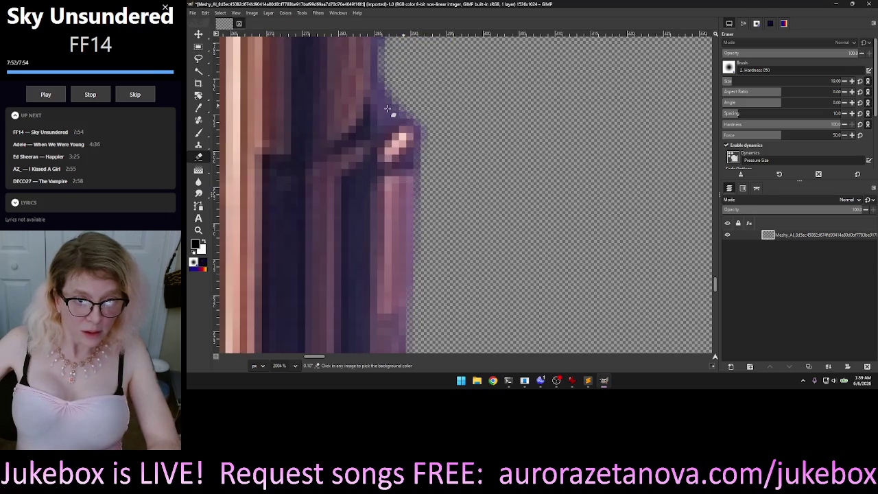
ctrl+scroll(410, 133, up, 2)
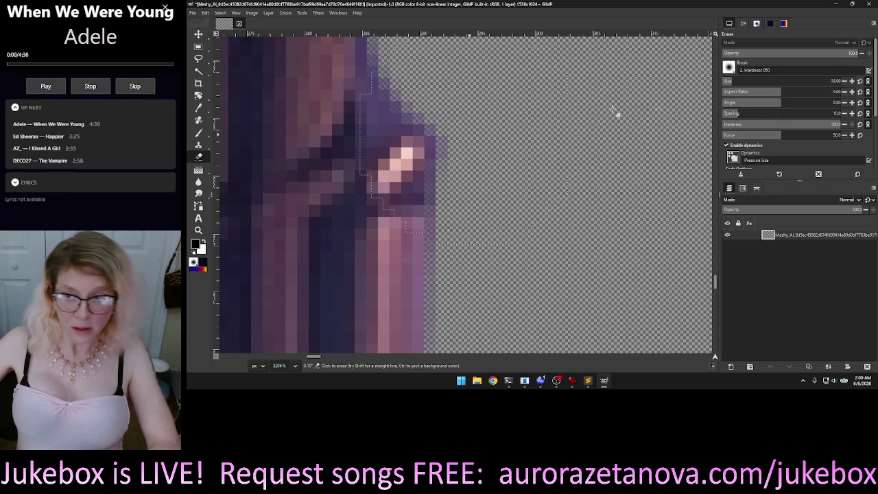
key(ctrl+shift+a)
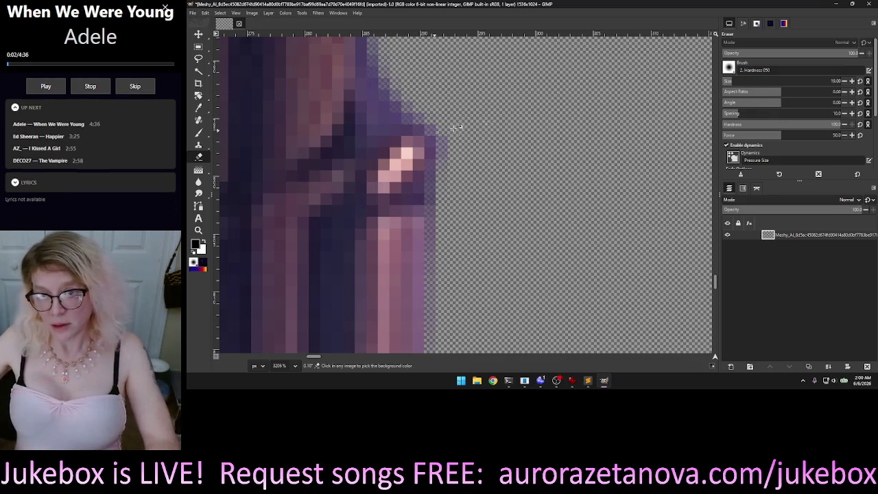
click(730, 82)
key(minus)
key(minus)
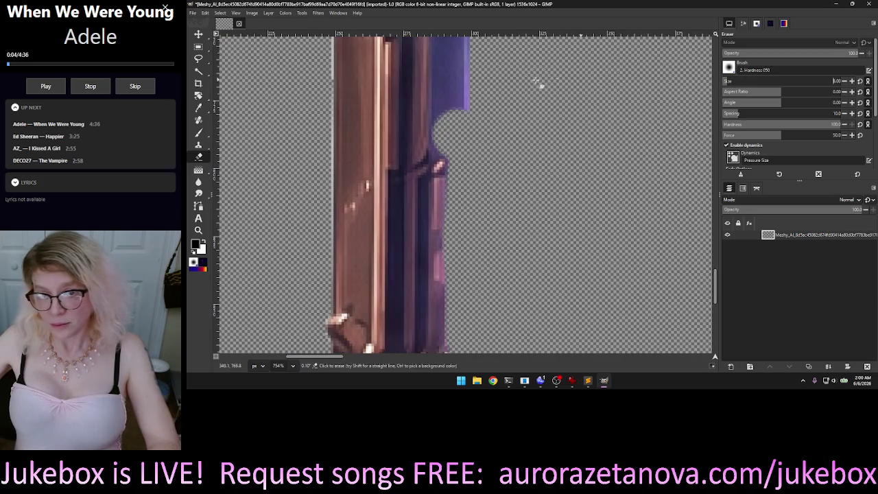
Step: Erase leftover purple pixels at the scallop and notch edges with a 19 px eraser
click(442, 146)
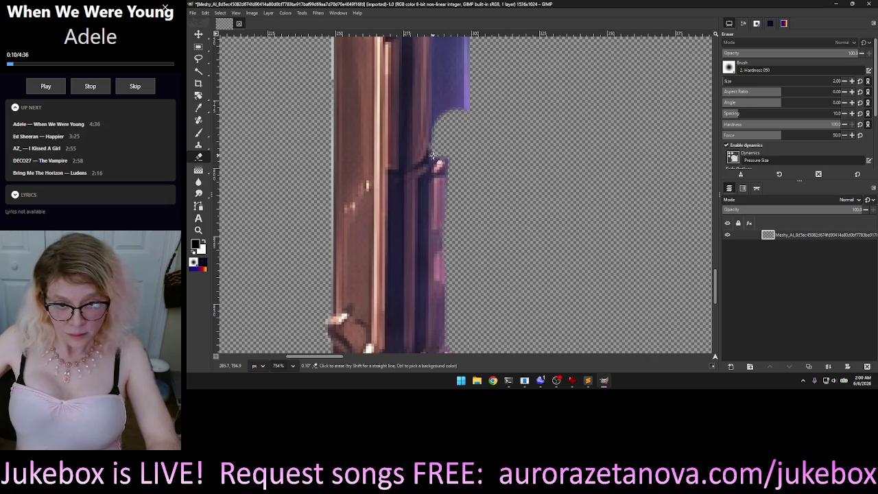
click(736, 82)
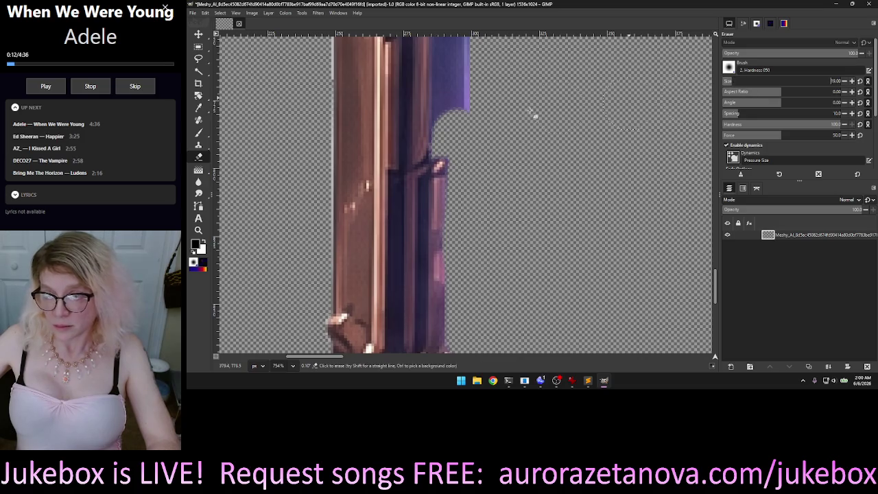
mouse_move(473, 113)
mouse_down()
mouse_move(470, 100)
mouse_move(456, 109)
mouse_up()
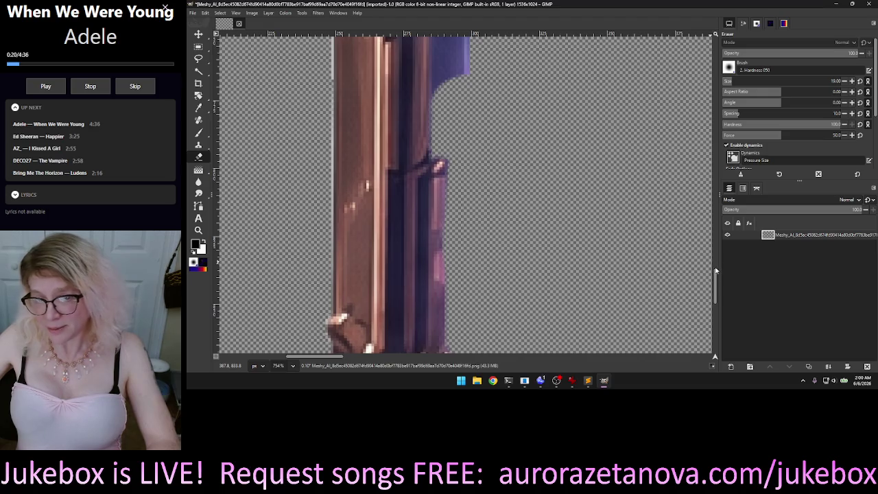
scroll(632, 220, up, 2)
scroll(471, 153, up, 2)
mouse_move(462, 175)
mouse_down()
mouse_move(459, 133)
mouse_move(465, 156)
mouse_up()
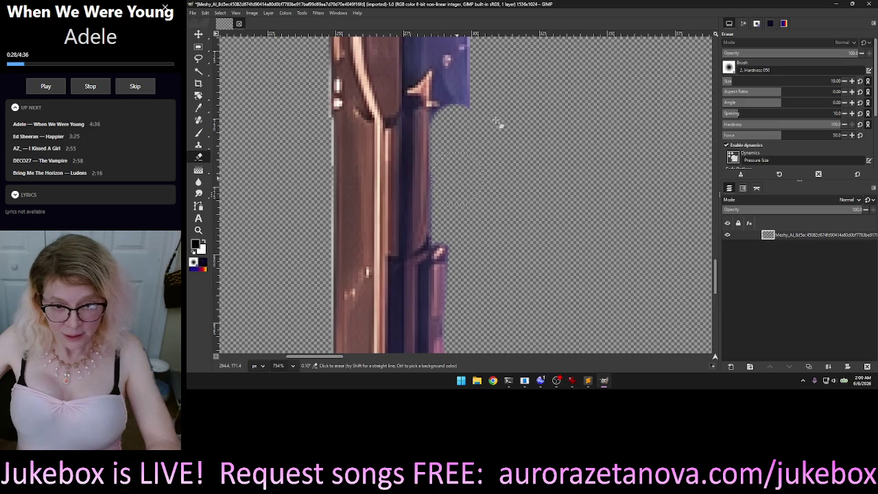
drag(480, 108, 473, 73)
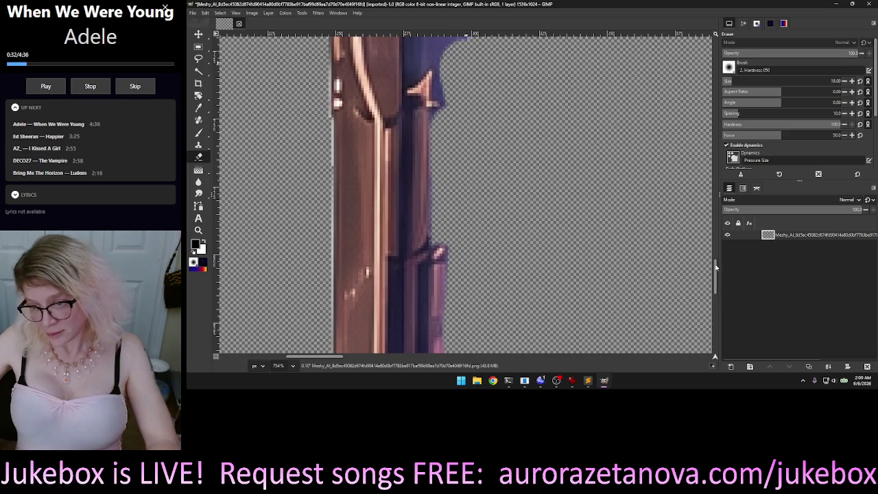
Step: Erase the purple and dark-blue glow along the inner edge up through the curved top
mouse_move(715, 268)
mouse_down()
mouse_move(717, 236)
mouse_move(718, 262)
mouse_up()
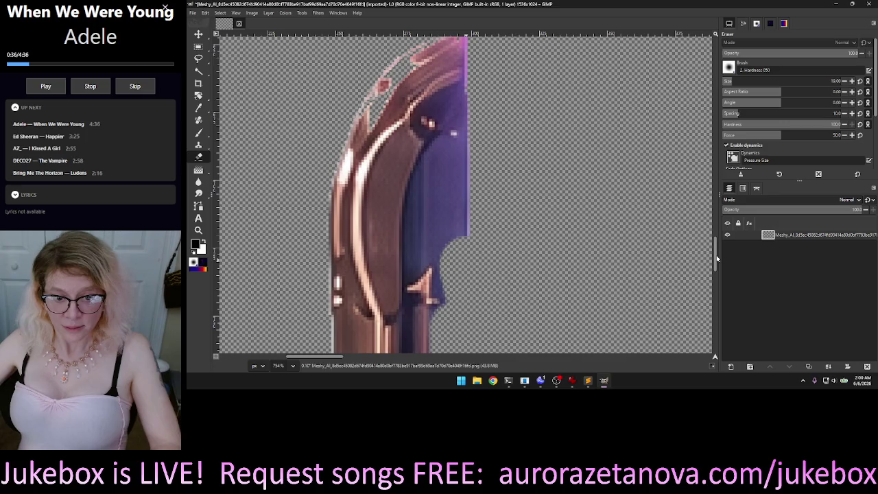
click(461, 284)
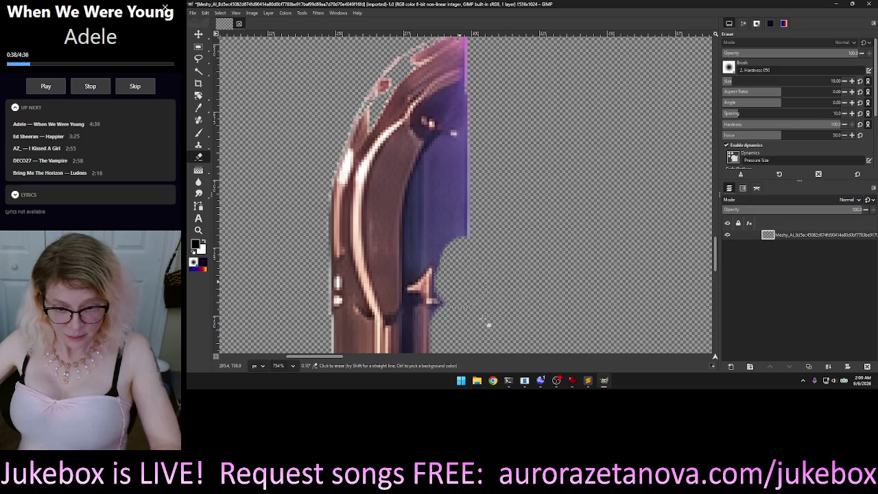
mouse_move(484, 239)
mouse_down()
mouse_move(443, 245)
mouse_move(453, 247)
mouse_up()
mouse_move(480, 196)
mouse_down()
mouse_move(449, 201)
mouse_move(441, 232)
mouse_up()
mouse_move(478, 150)
mouse_down()
mouse_move(449, 186)
mouse_move(440, 240)
mouse_move(424, 261)
mouse_up()
drag(483, 96, 462, 146)
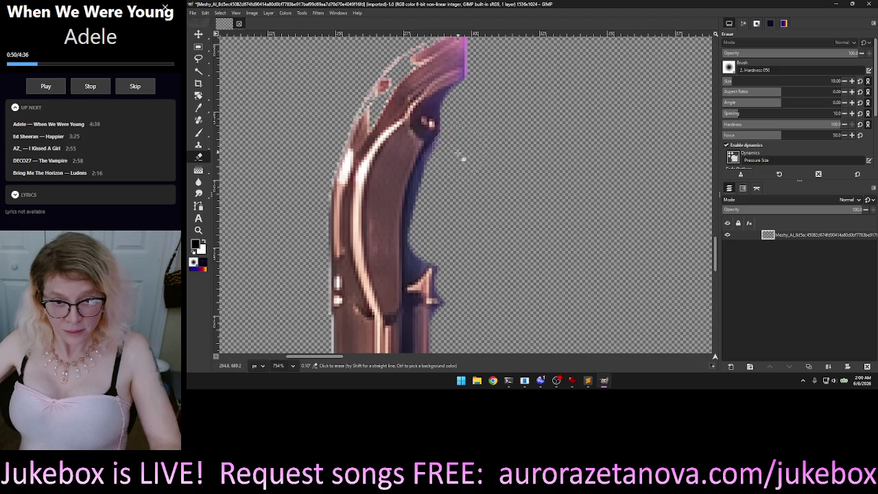
mouse_move(453, 175)
mouse_down()
mouse_move(433, 242)
mouse_move(476, 236)
mouse_up()
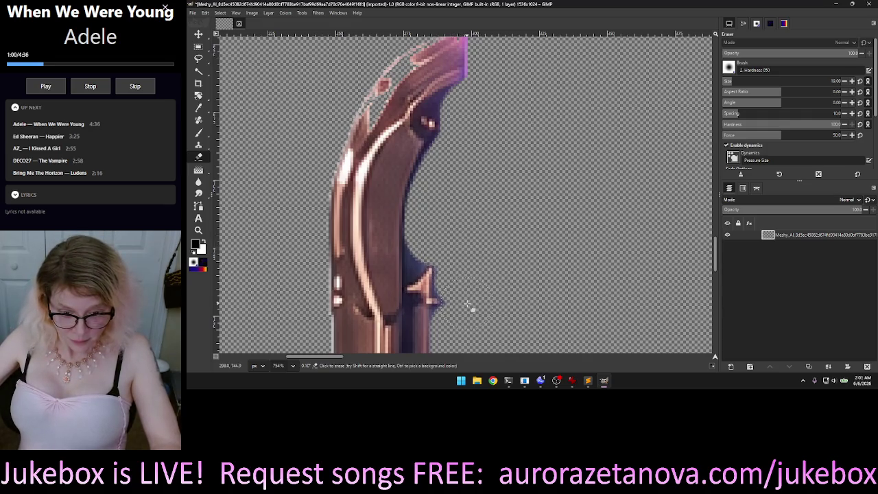
Step: Shrink the eraser to 4 px and erase dark pixels at the lower inner edge
click(728, 85)
key(Down)
key(Down)
drag(410, 276, 413, 273)
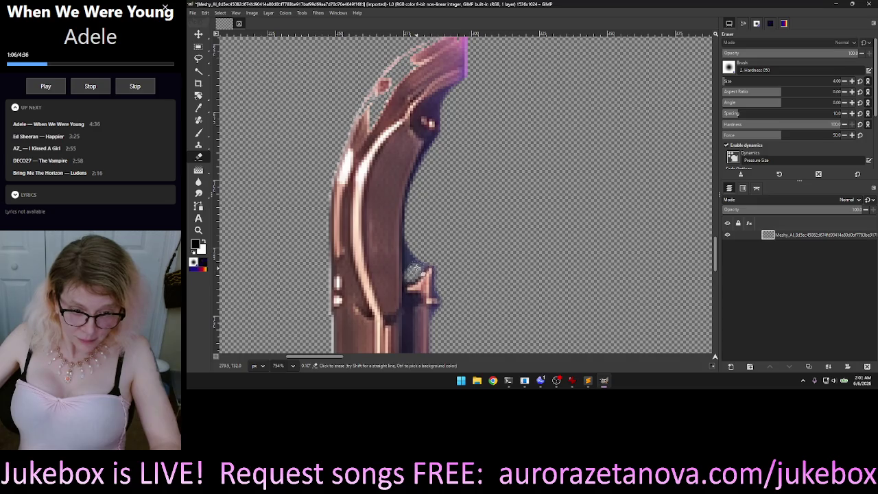
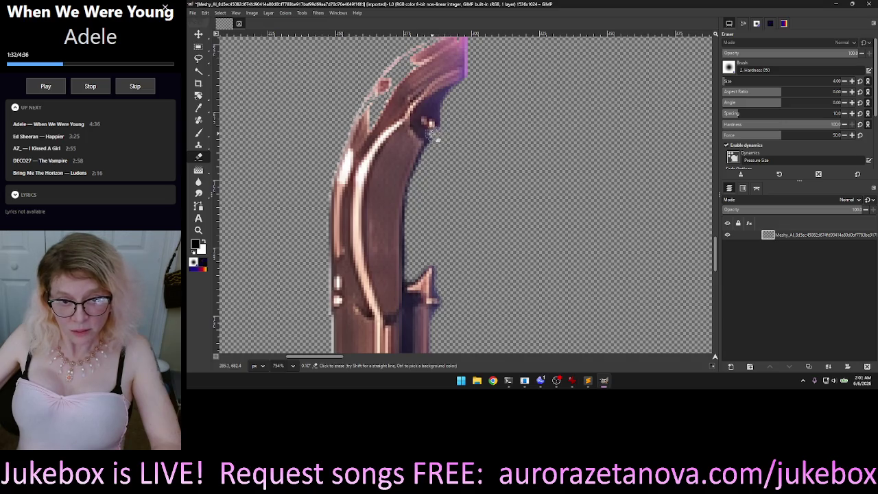
Step: Erase the dark and pinkish stray pixels along both edges of the frame's upright arm, then fit the image
mouse_move(431, 134)
mouse_down()
mouse_move(422, 122)
mouse_move(448, 100)
mouse_move(434, 124)
mouse_up()
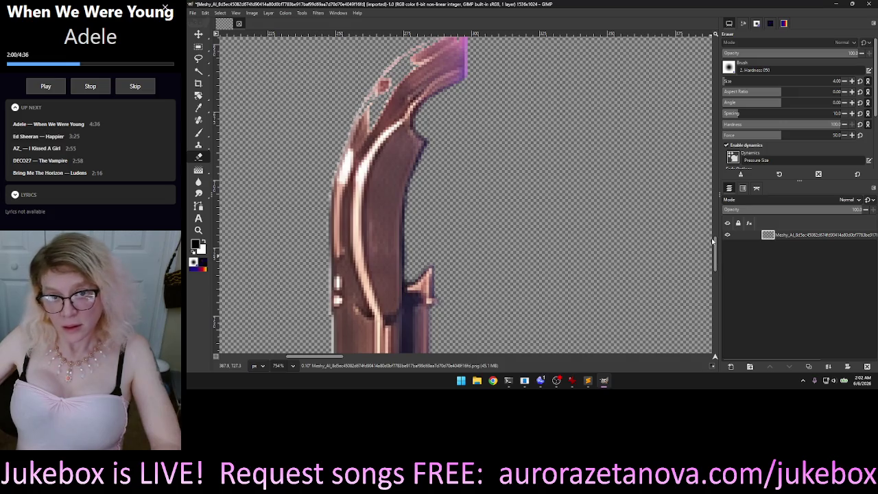
scroll(491, 216, up, 5)
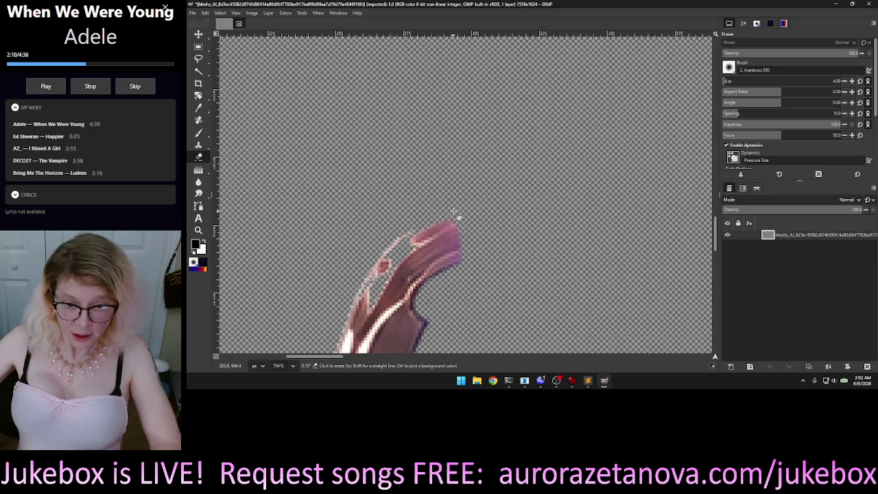
mouse_move(395, 246)
mouse_down()
mouse_move(377, 278)
mouse_move(393, 258)
mouse_move(460, 226)
mouse_up()
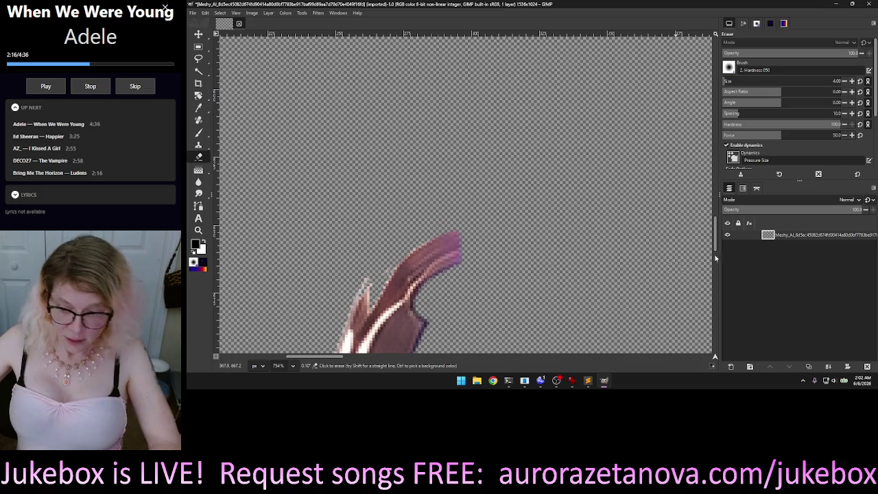
drag(715, 237, 719, 250)
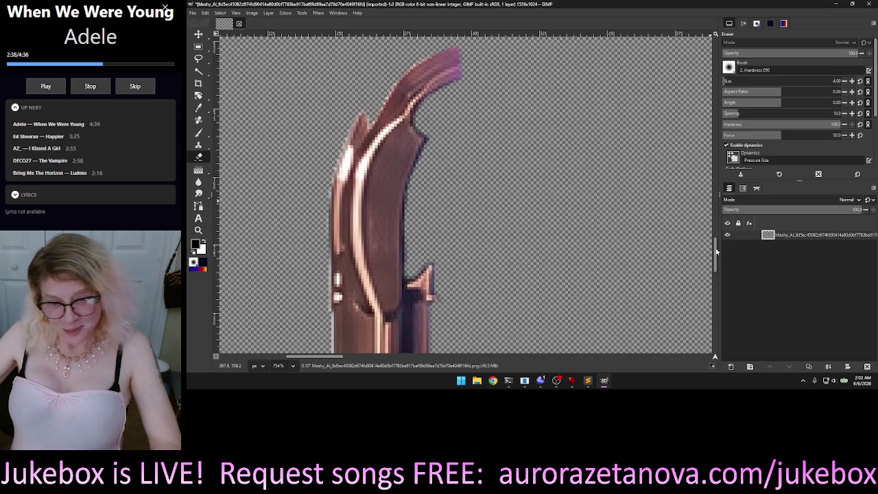
scroll(412, 123, down, 2)
scroll(348, 120, down, 1)
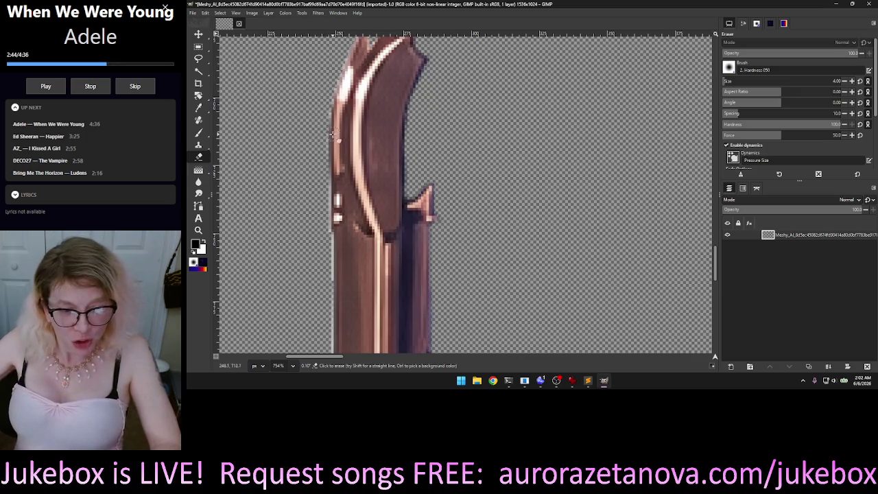
key(shift+ctrl+j)
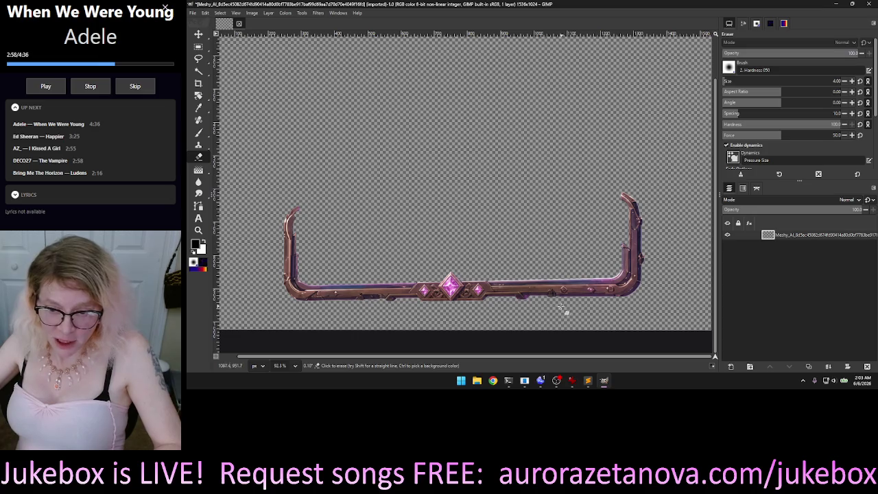
Step: Fuzzy-select the pale fringe along the top edge of the frame's bottom bar
scroll(561, 307, up, 1)
scroll(560, 304, up, 1)
scroll(557, 300, up, 1)
scroll(556, 295, up, 1)
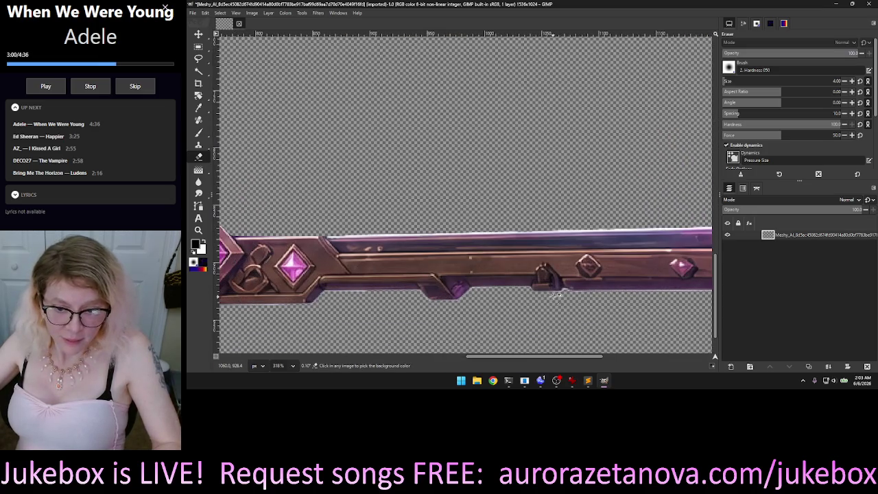
scroll(556, 295, down, 1)
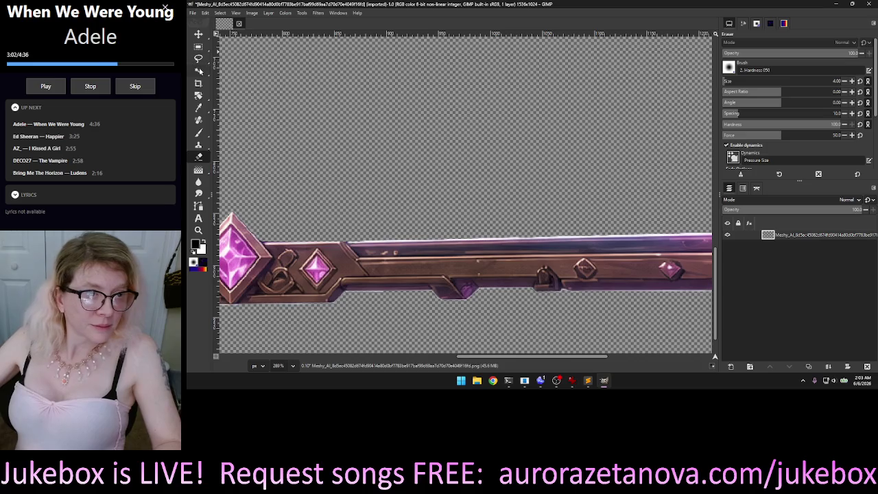
click(199, 71)
click(315, 242)
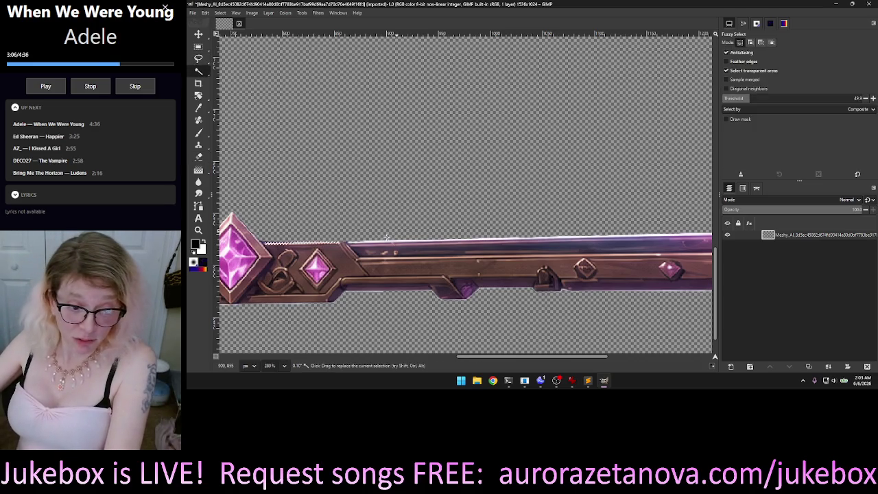
click(384, 242)
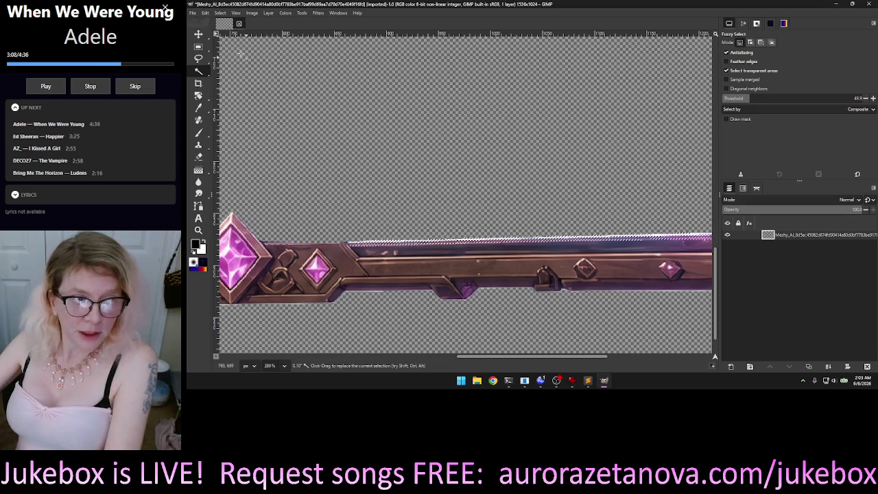
Step: Lower the Fuzzy Select threshold to 22.3 and reselect the top-edge fringe
click(734, 98)
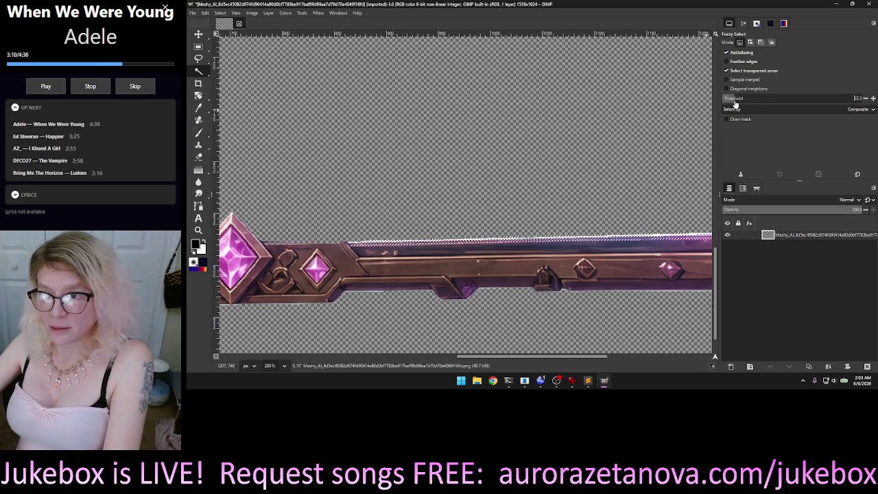
click(476, 242)
click(583, 236)
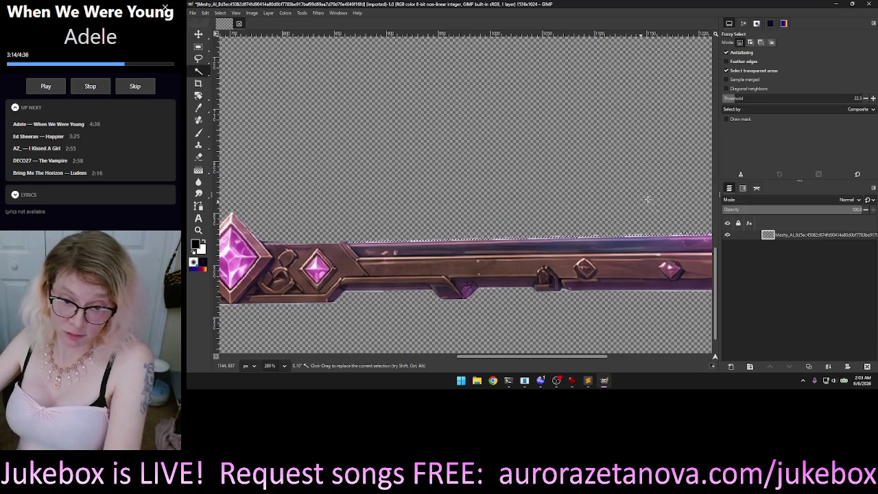
scroll(540, 360, right, 2)
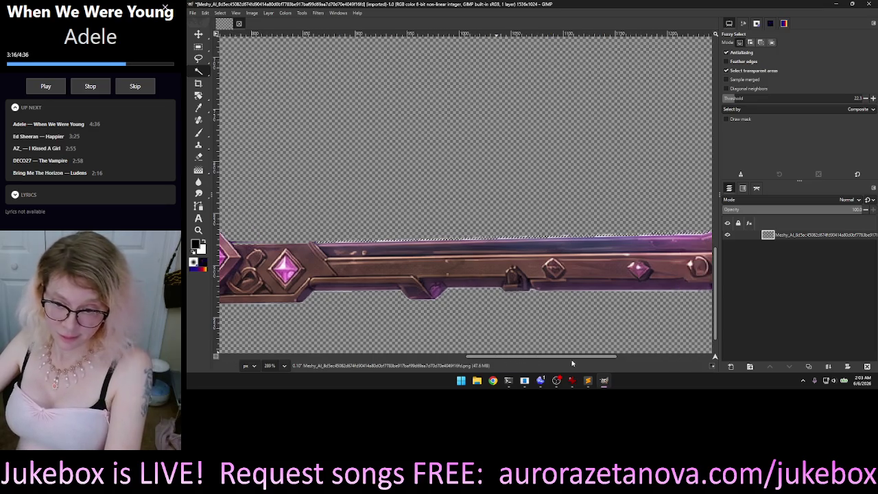
scroll(539, 359, right, 2)
scroll(568, 365, right, 1)
scroll(568, 365, left, 2)
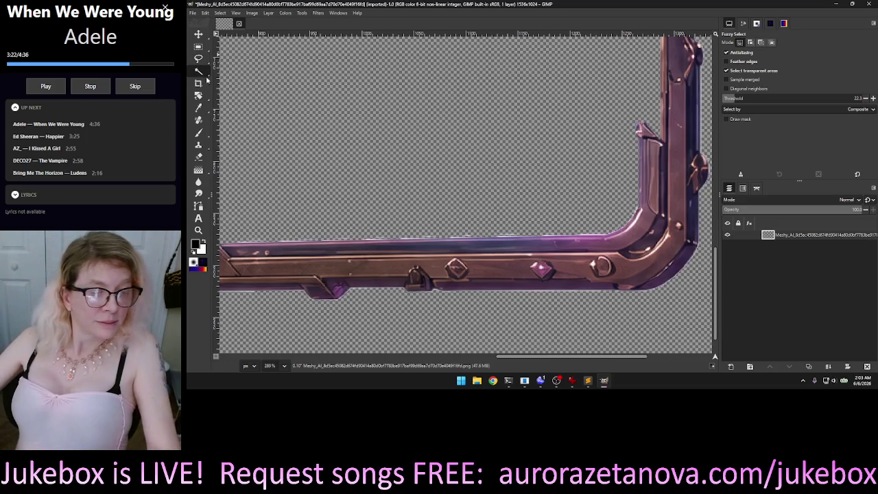
Step: With the Eraser, clean the light fringe from the frame's inner corner and the bar's top edge
click(198, 157)
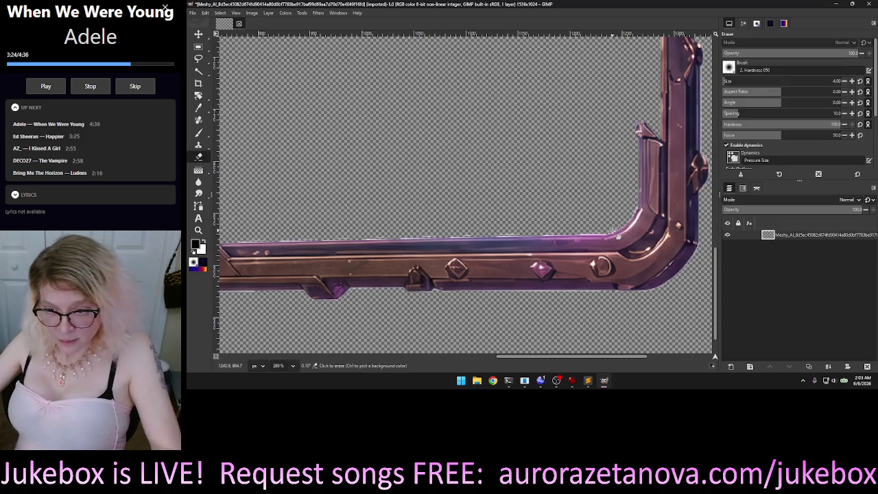
scroll(617, 233, up, 1)
scroll(651, 208, up, 1)
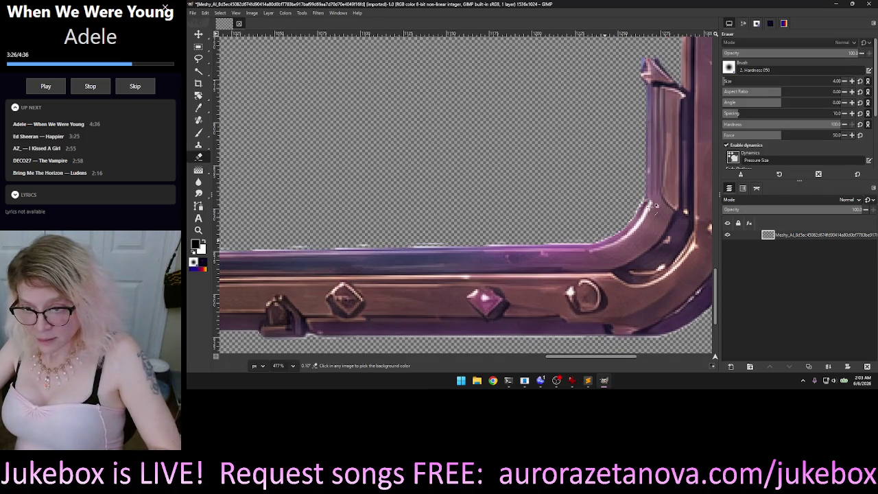
scroll(652, 207, up, 2)
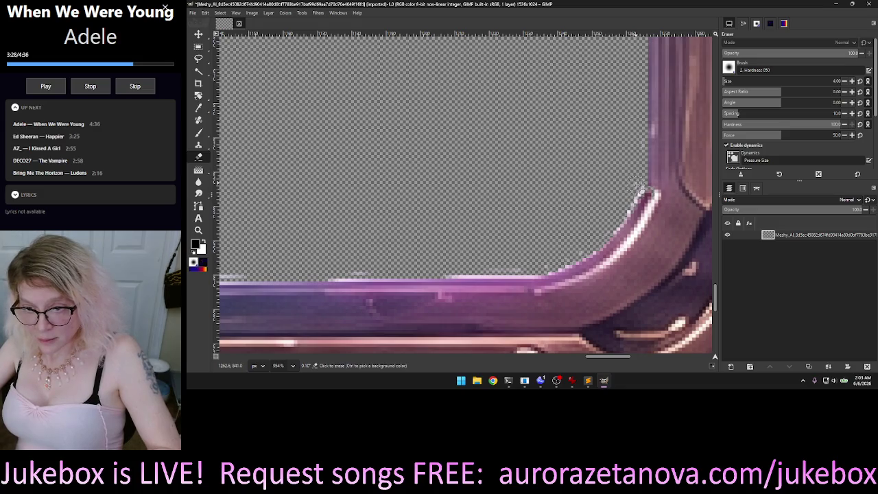
drag(637, 194, 611, 231)
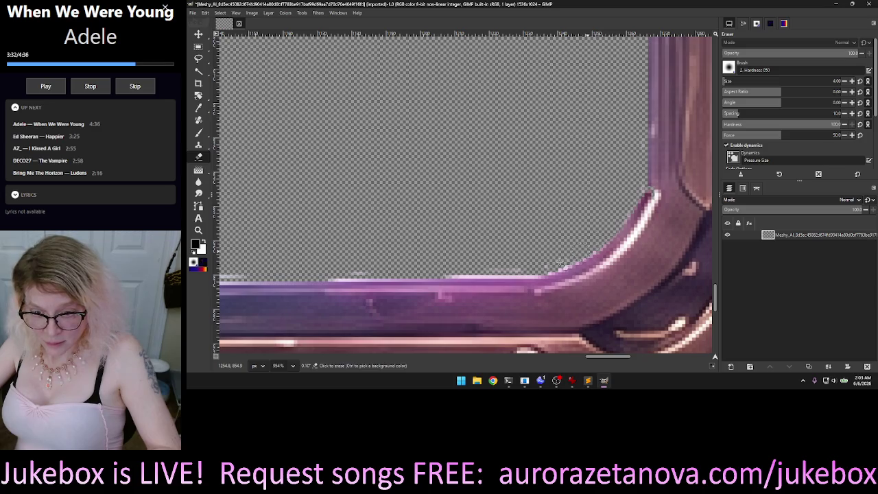
drag(498, 272, 434, 273)
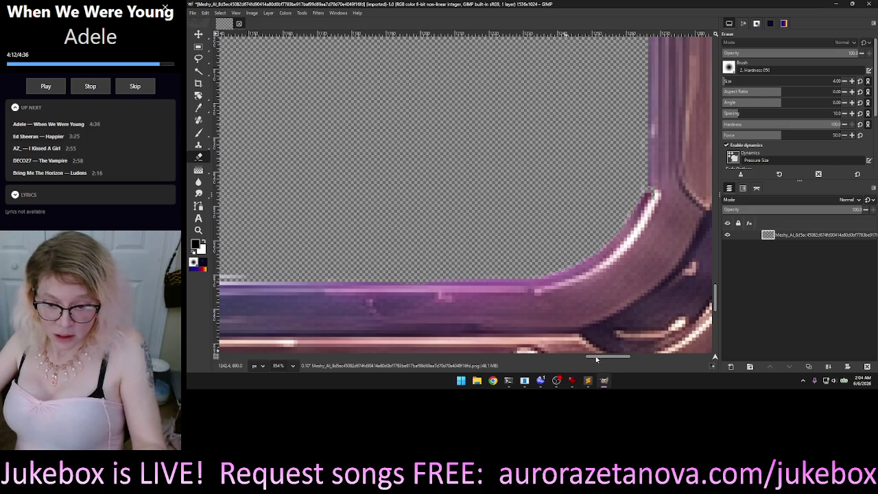
drag(589, 359, 514, 358)
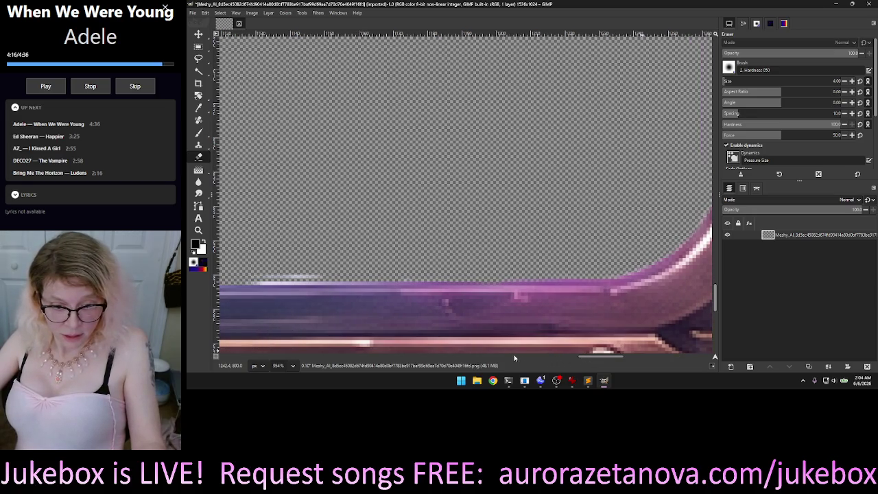
Step: Erase the pale fringe along the bar's top edge further left, across its middle stretch
click(514, 356)
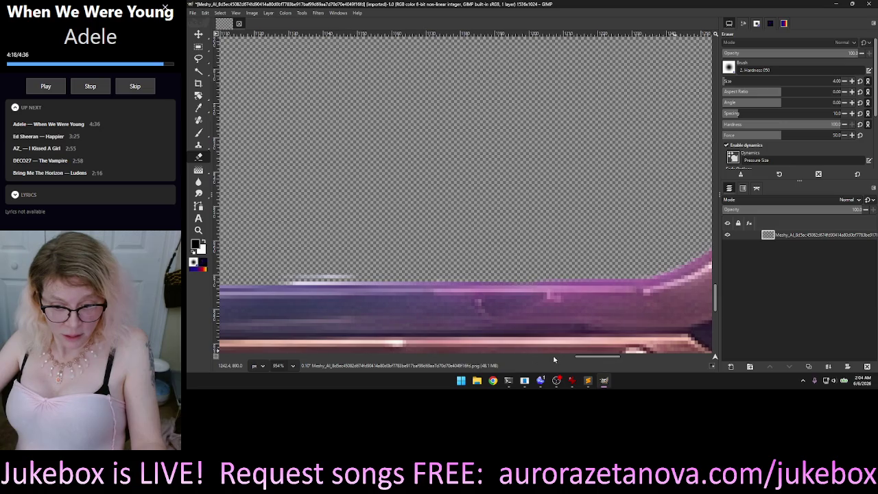
scroll(554, 359, right, 2)
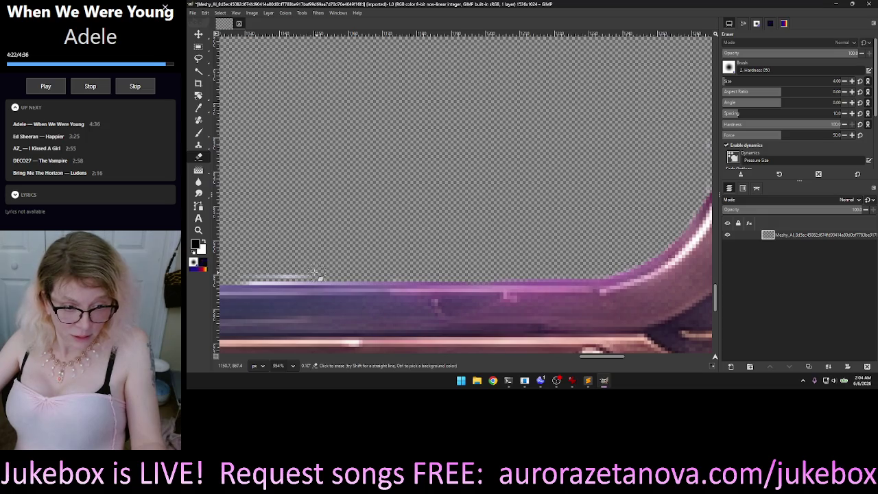
mouse_move(297, 274)
mouse_down()
mouse_move(236, 279)
mouse_move(276, 278)
mouse_up()
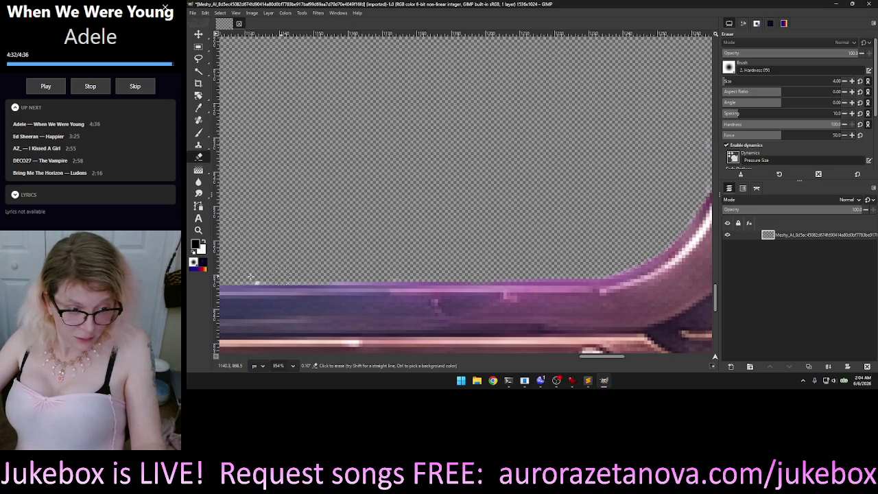
drag(245, 277, 410, 282)
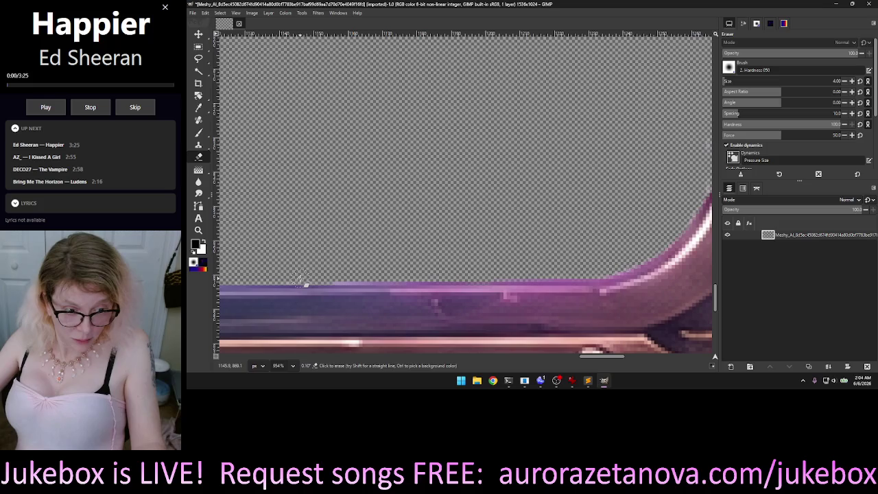
click(576, 358)
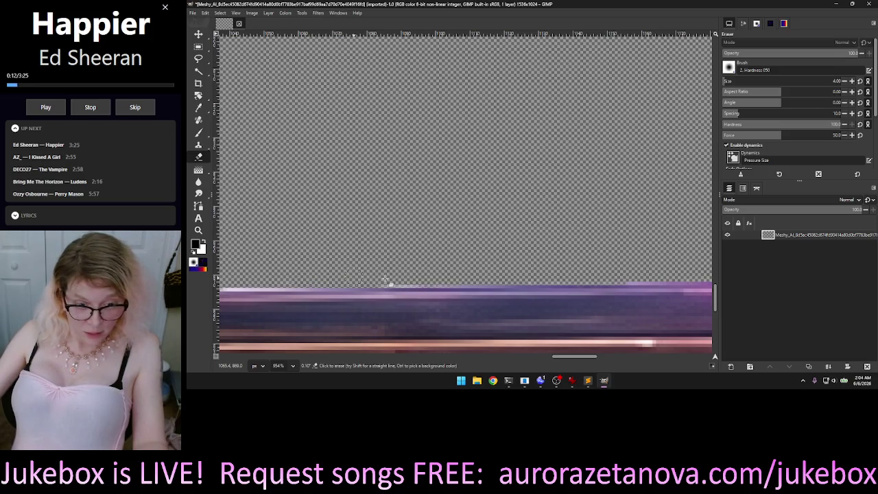
drag(382, 281, 484, 276)
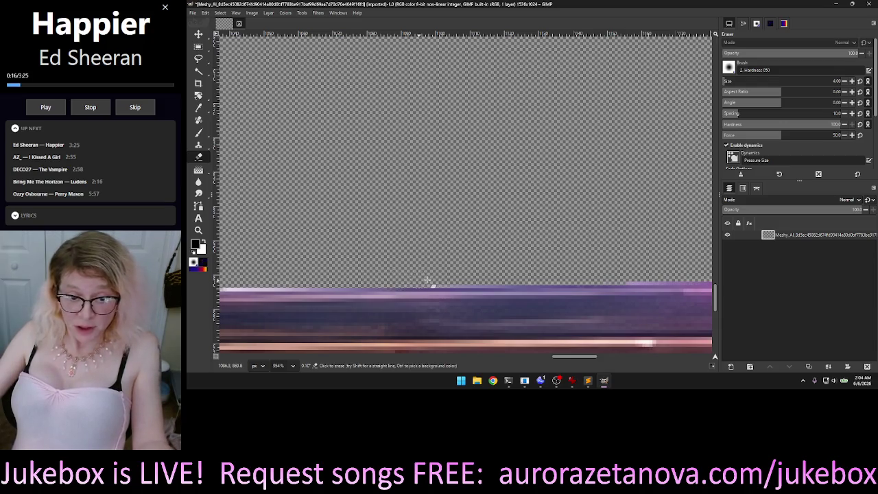
drag(446, 281, 478, 285)
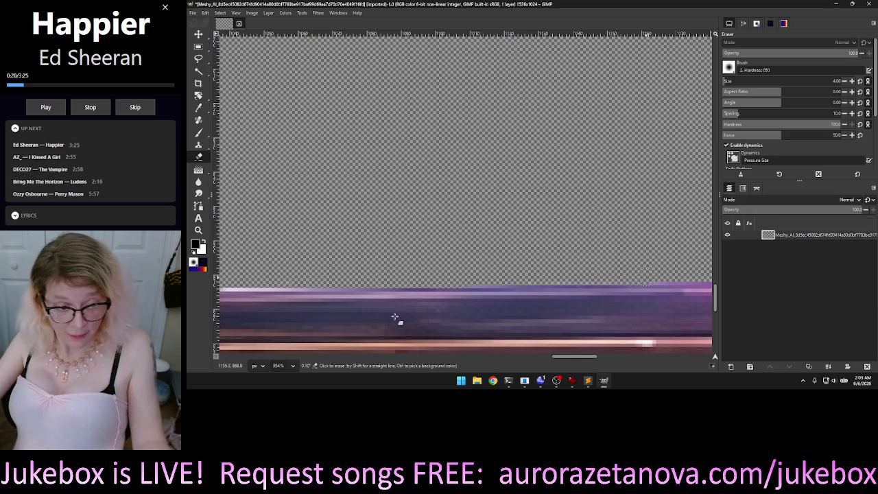
drag(233, 284, 537, 283)
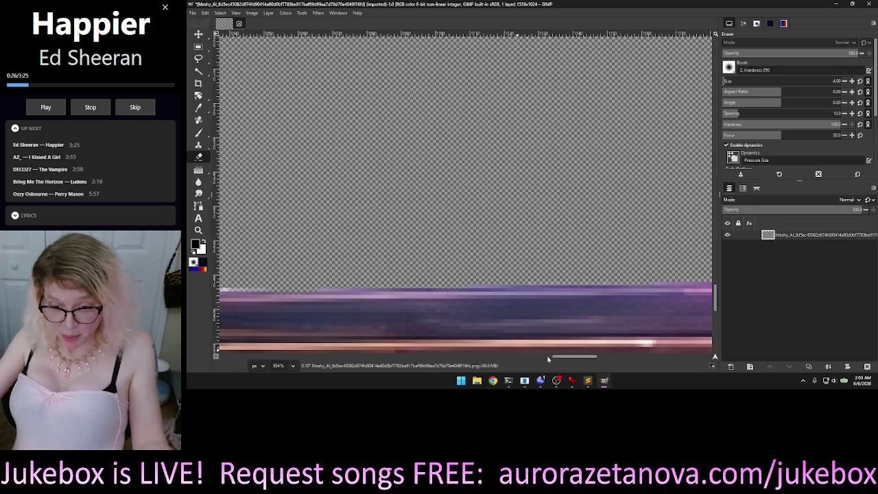
scroll(445, 357, left, 5)
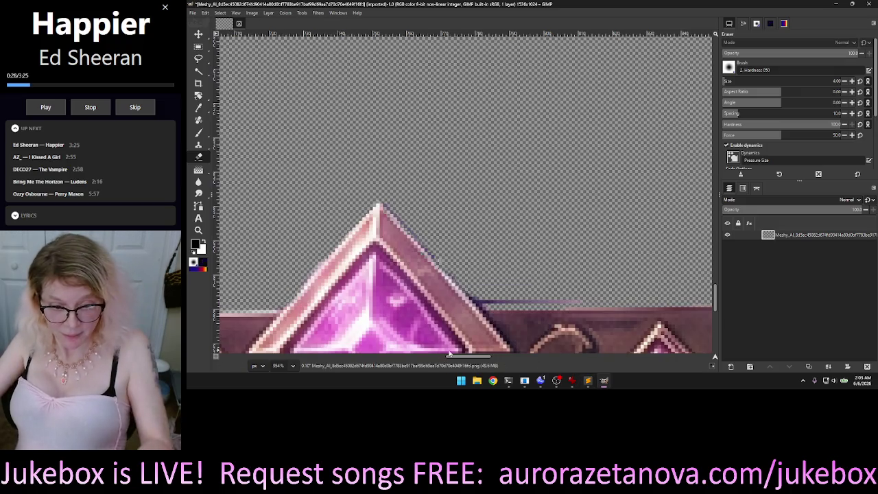
Step: Erase the white fringe along the purple band's top edge and the bar below it
scroll(591, 301, left, 3)
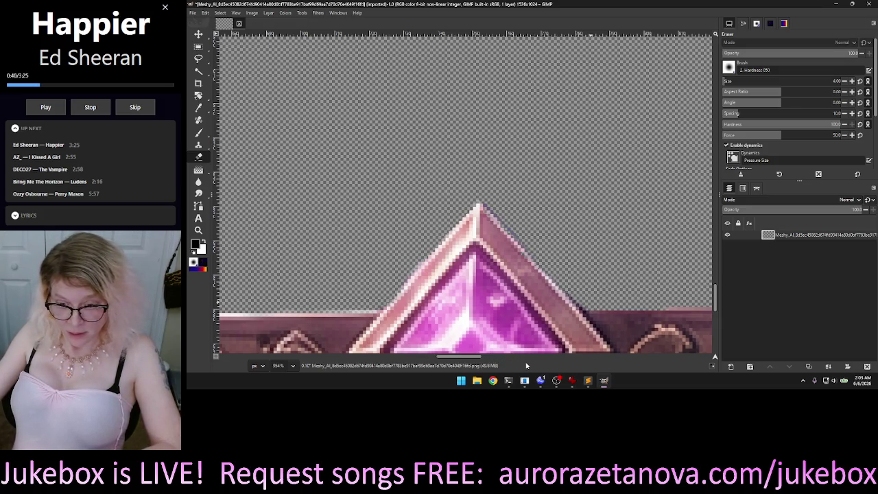
scroll(480, 309, right, 5)
scroll(500, 308, right, 5)
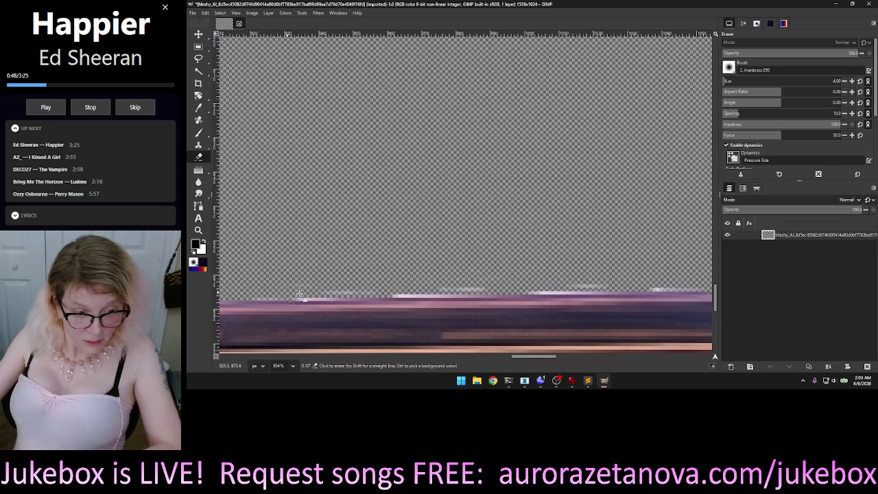
mouse_move(396, 294)
mouse_down()
mouse_move(482, 298)
mouse_move(582, 288)
mouse_move(634, 272)
mouse_up()
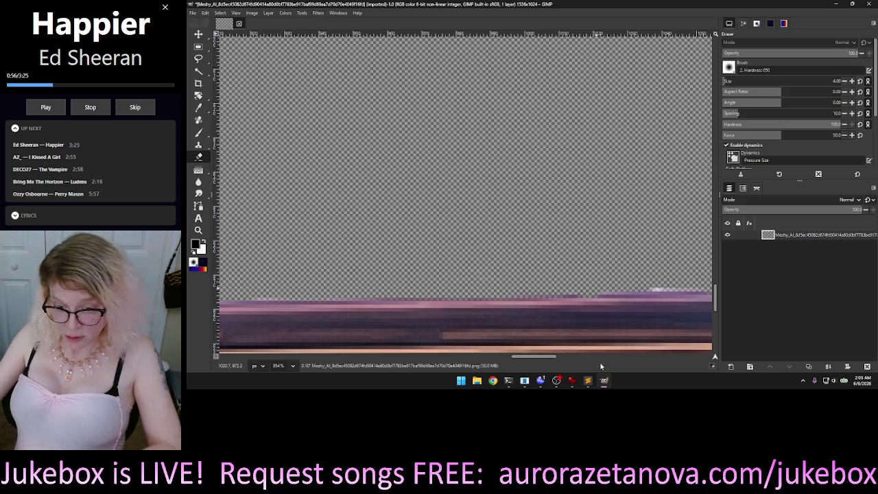
scroll(531, 357, right, 5)
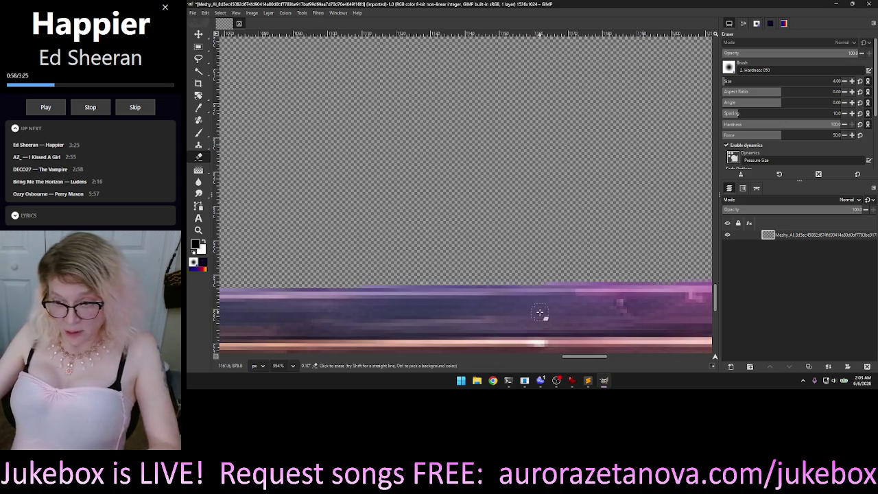
ctrl+scroll(485, 245, down, 1)
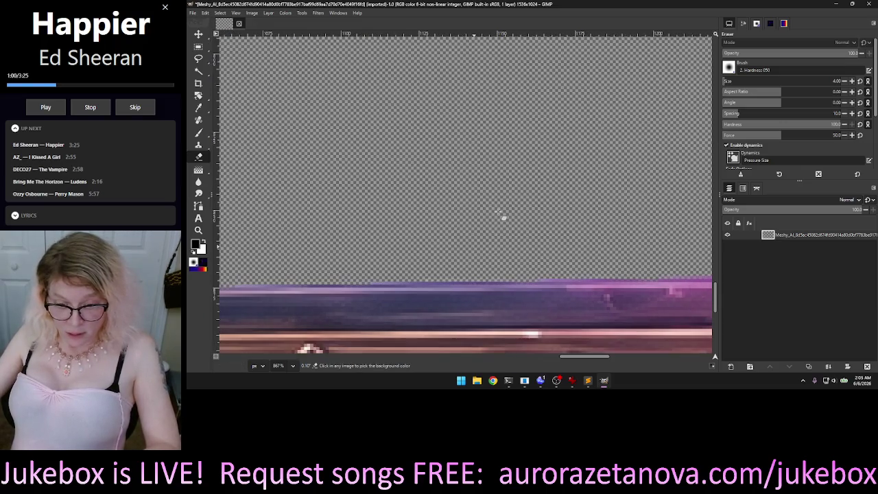
ctrl+scroll(417, 225, down, 1)
ctrl+scroll(418, 226, down, 1)
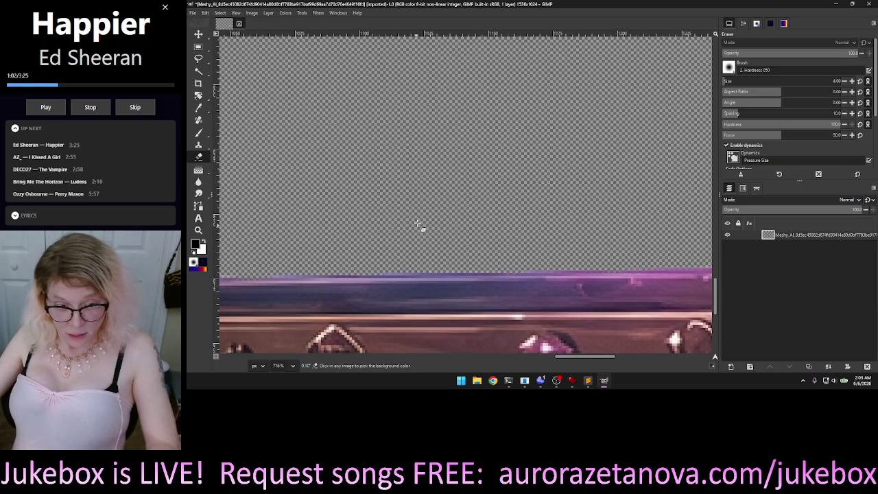
ctrl+scroll(412, 229, down, 1)
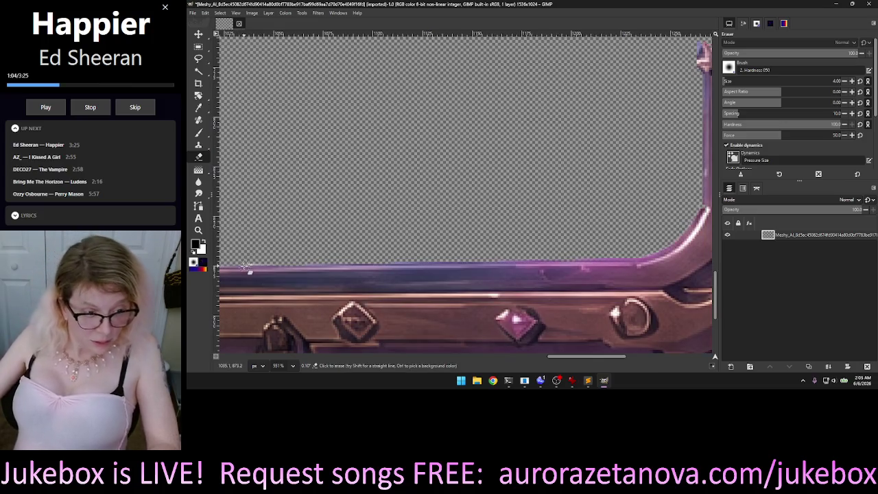
ctrl+scroll(253, 268, up, 1)
ctrl+scroll(252, 268, up, 3)
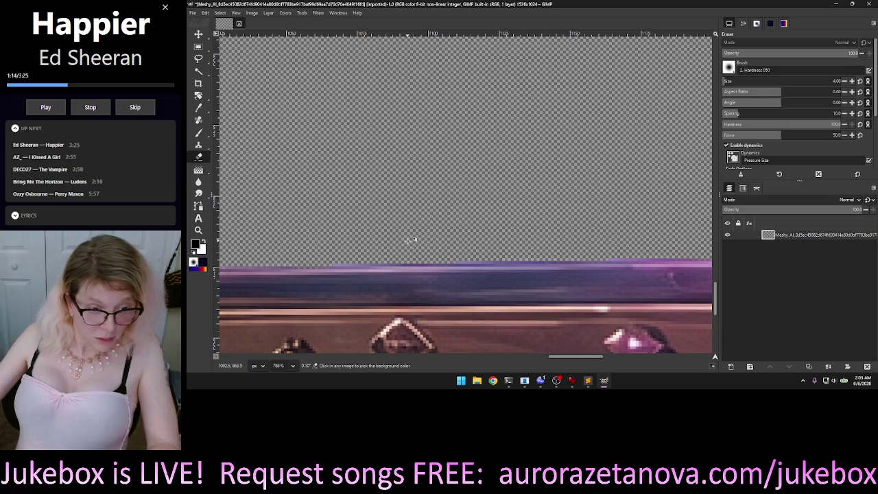
ctrl+scroll(420, 241, down, 1)
ctrl+scroll(420, 241, down, 3)
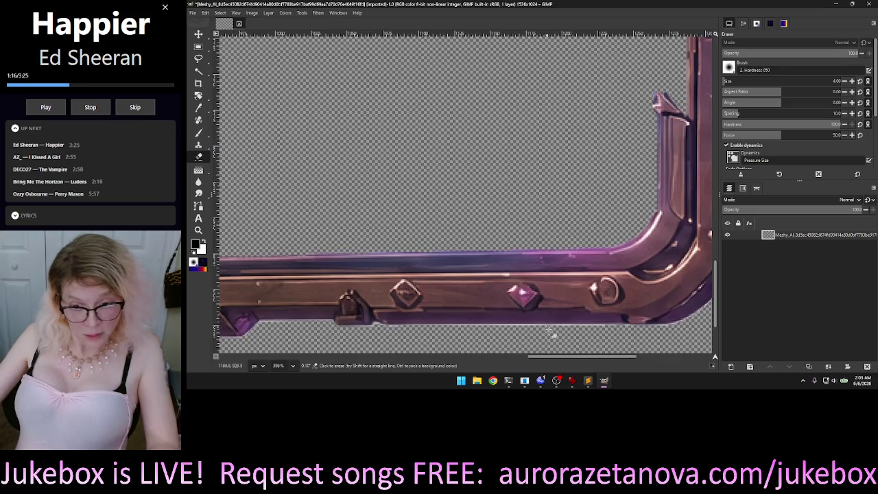
ctrl+scroll(309, 204, down, 2)
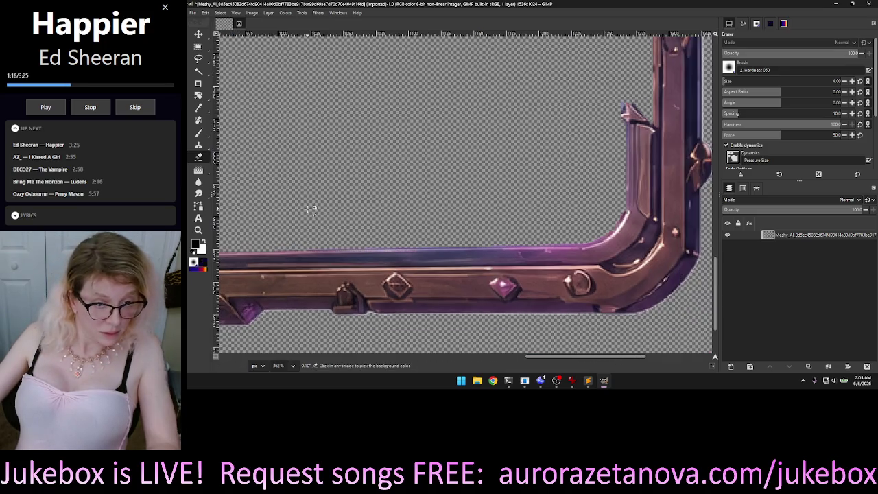
ctrl+scroll(309, 204, down, 3)
ctrl+scroll(314, 204, down, 2)
drag(473, 357, 326, 358)
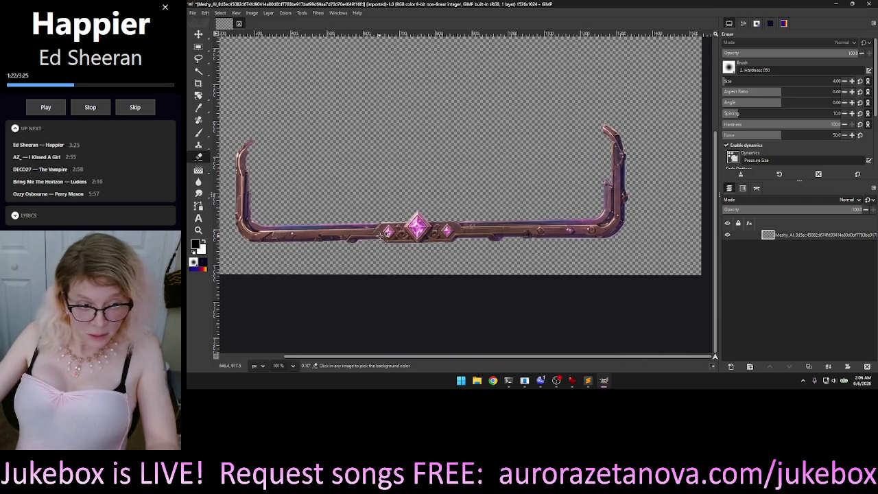
Step: Erase the light fringe along the frame's top edge, including left of the small gem
ctrl+scroll(384, 216, up, 1)
ctrl+scroll(385, 216, up, 1)
ctrl+scroll(383, 216, up, 1)
ctrl+scroll(391, 218, up, 1)
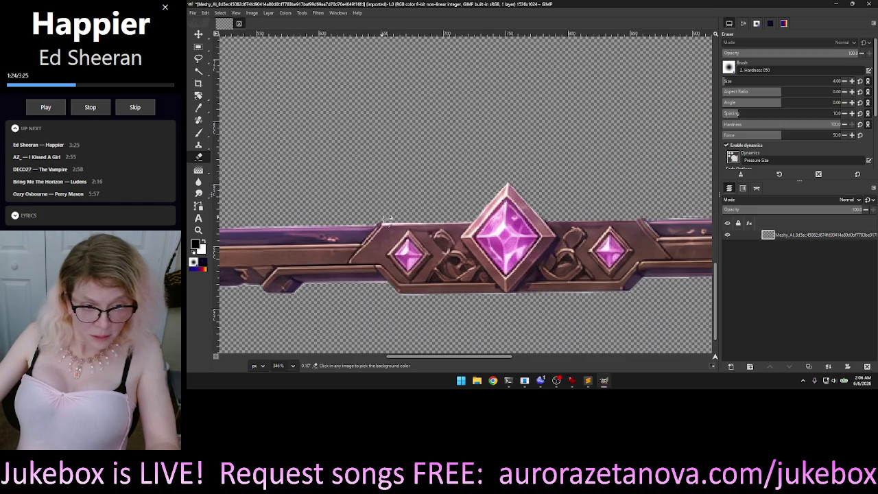
ctrl+scroll(398, 220, up, 1)
ctrl+scroll(405, 223, up, 1)
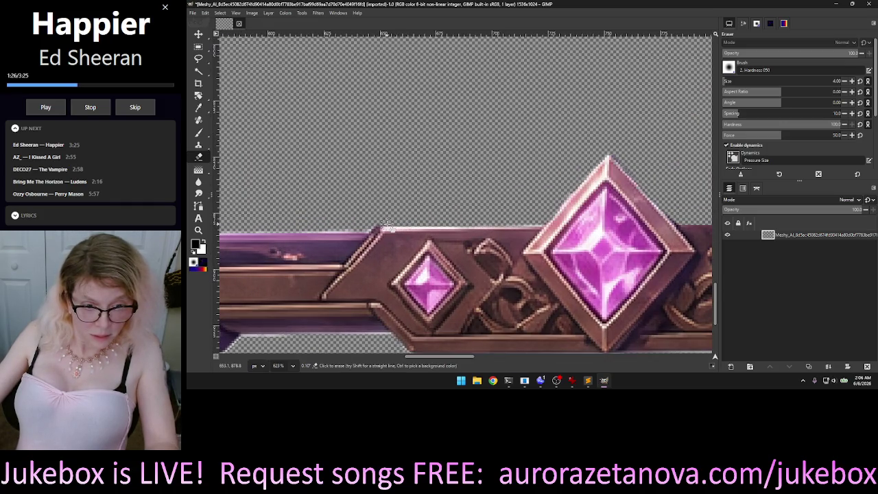
drag(405, 227, 540, 220)
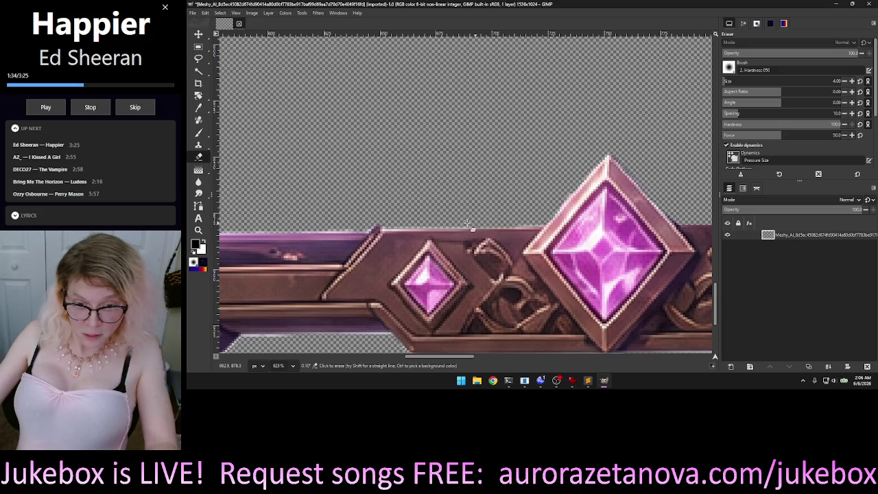
drag(430, 223, 388, 228)
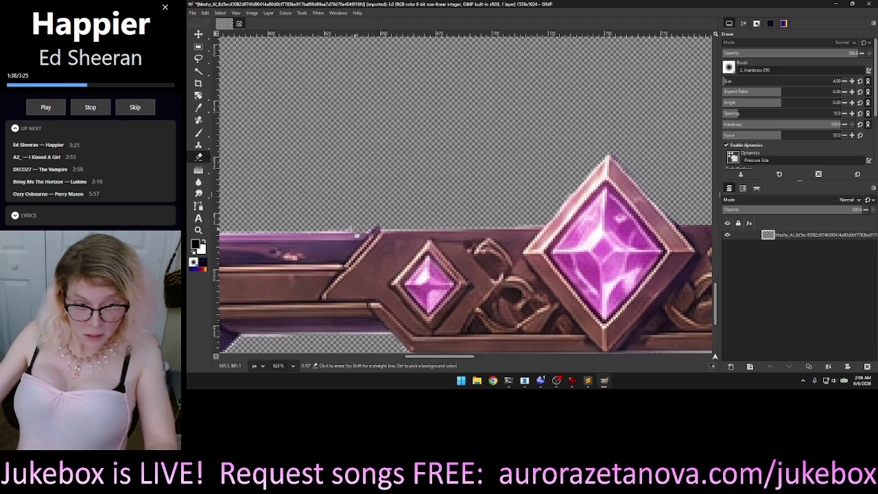
drag(284, 229, 219, 232)
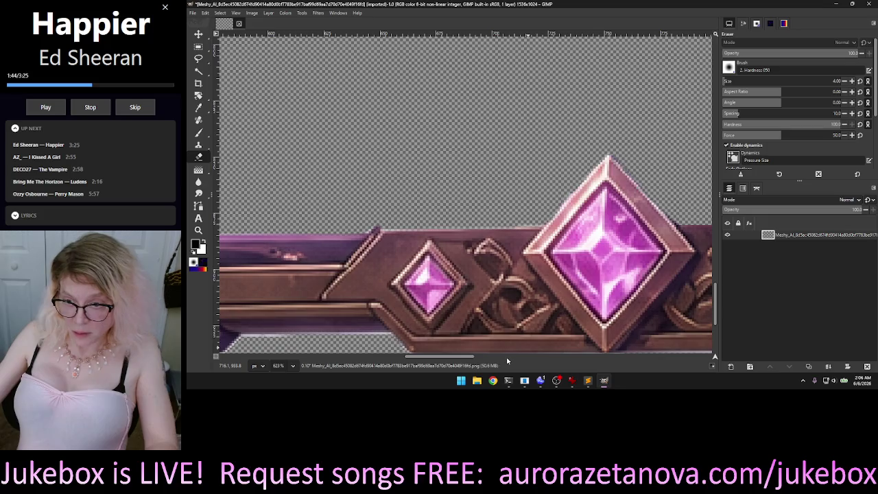
Step: Erase the pink fringe along the bar's top edge and zoom out to the whole frame
scroll(486, 359, right, 5)
scroll(425, 358, left, 2)
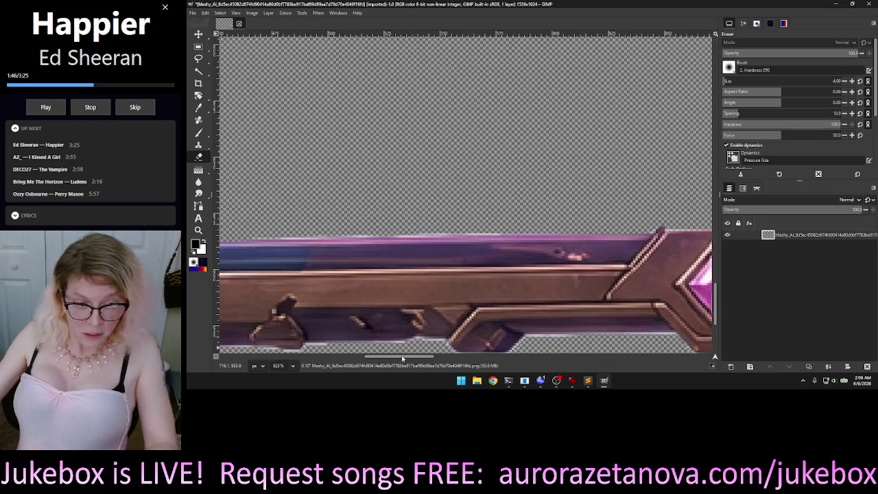
scroll(396, 359, left, 2)
scroll(396, 359, left, 2)
scroll(396, 359, left, 2)
scroll(478, 311, right, 1)
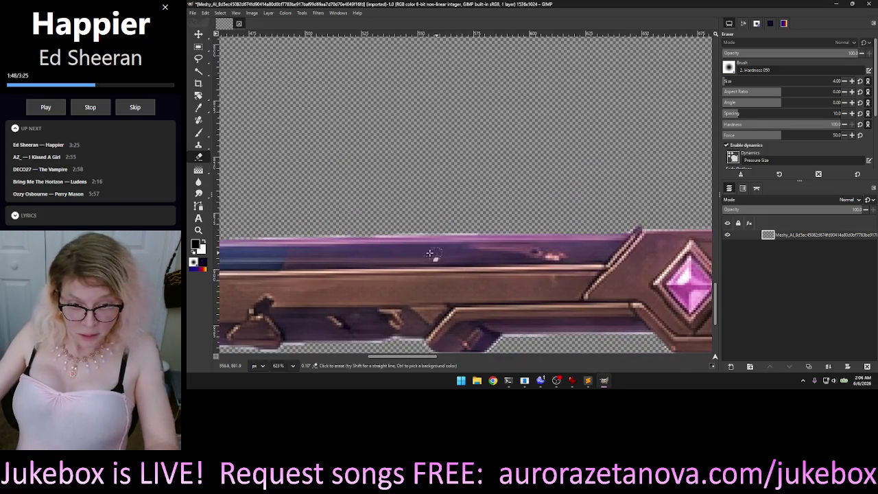
drag(230, 237, 371, 238)
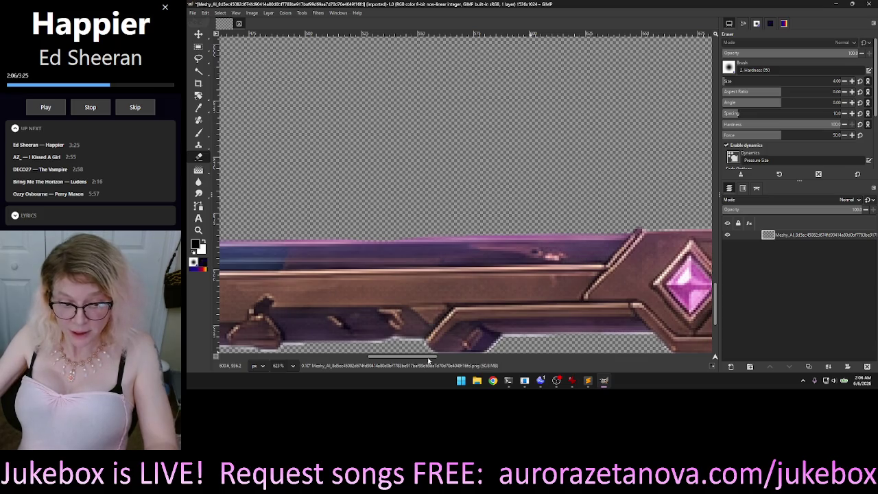
scroll(503, 361, right, 2)
scroll(508, 361, right, 2)
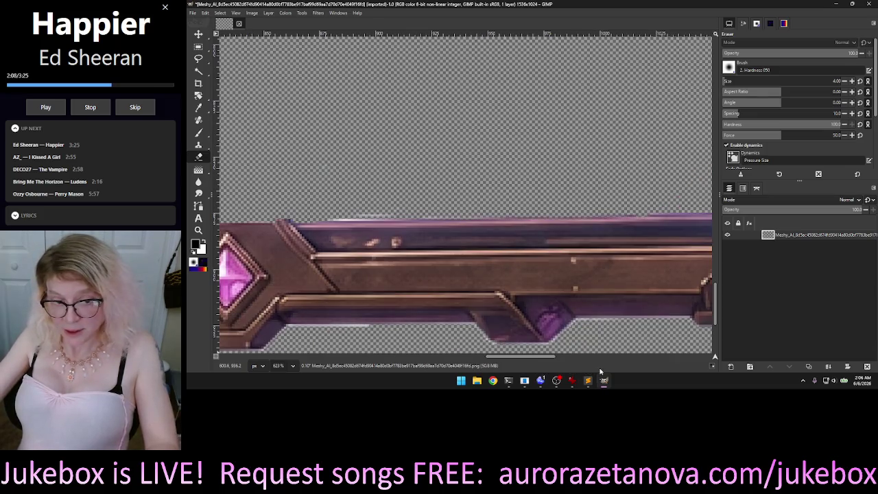
scroll(515, 363, right, 2)
scroll(520, 370, left, 1)
scroll(519, 370, left, 2)
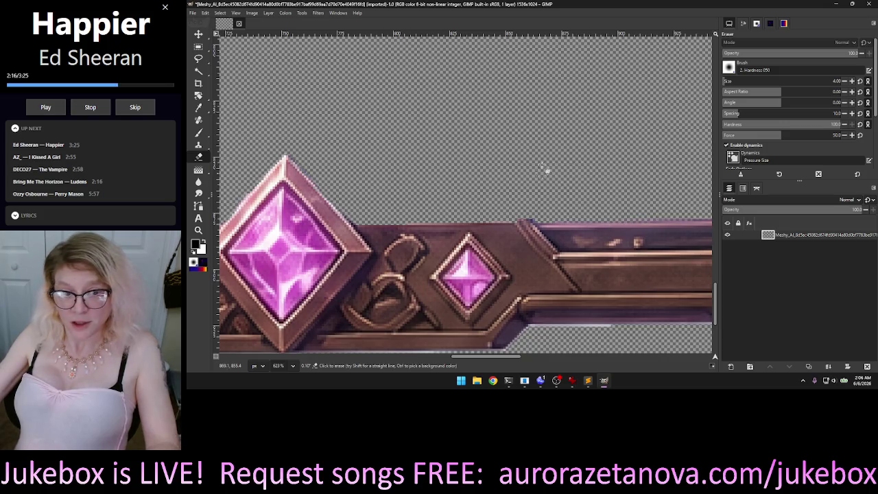
scroll(610, 182, down, 1)
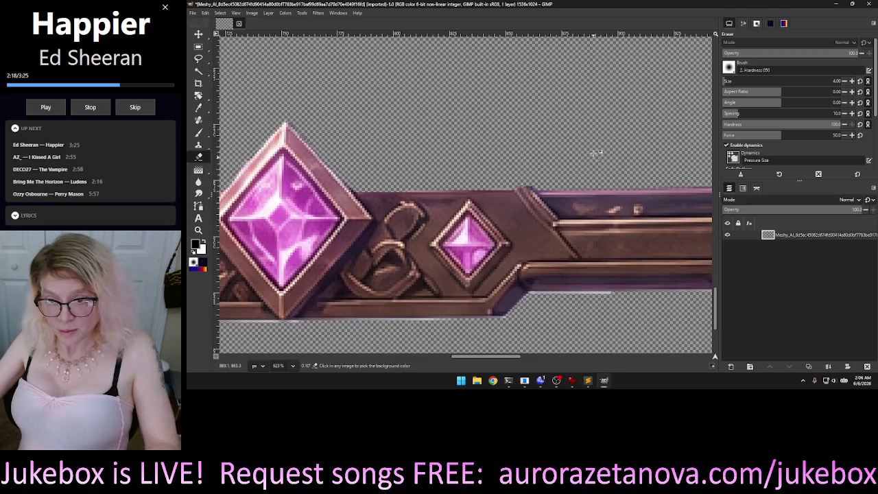
ctrl+scroll(610, 182, down, 1)
ctrl+scroll(610, 182, down, 5)
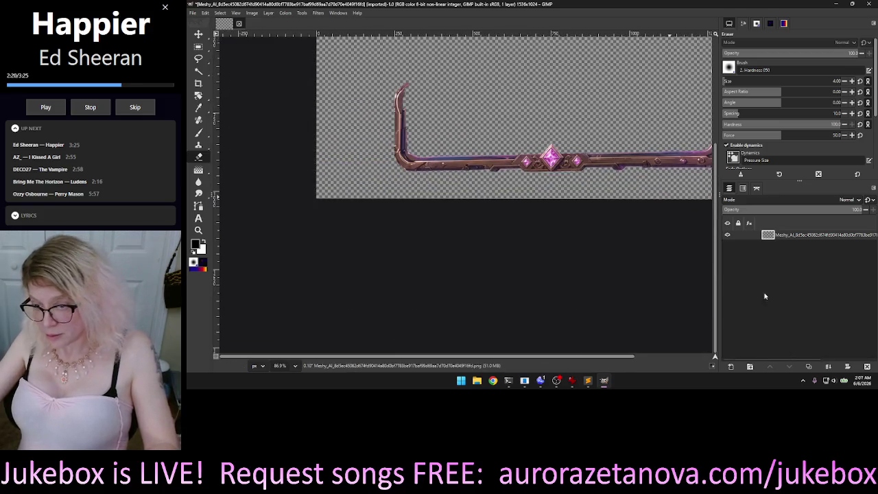
Step: Add a new transparent layer beneath the frame and fill it with black
click(732, 368)
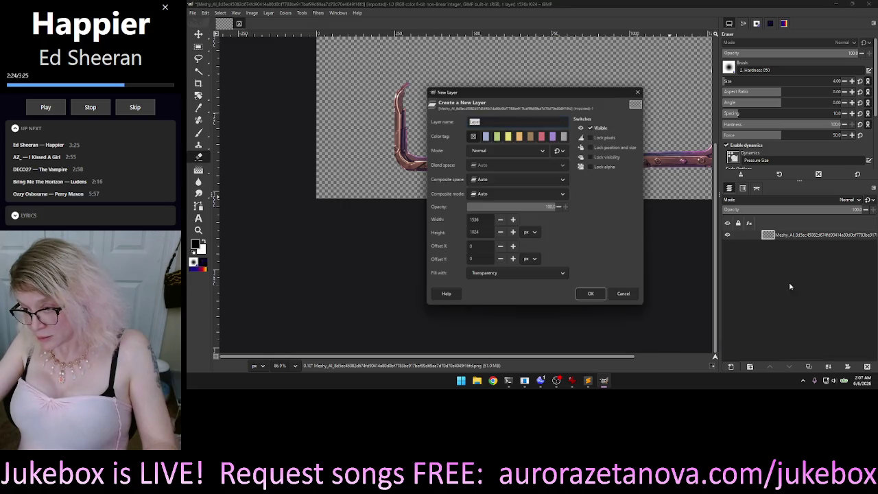
click(591, 294)
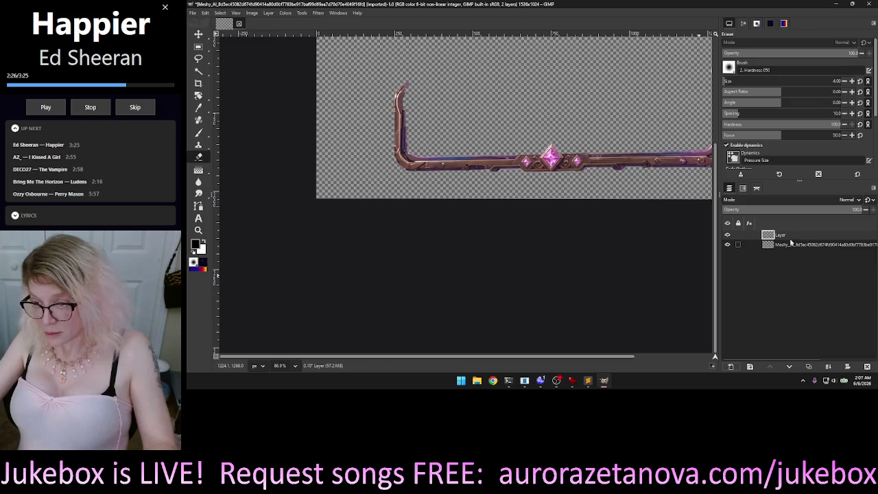
drag(791, 235, 794, 249)
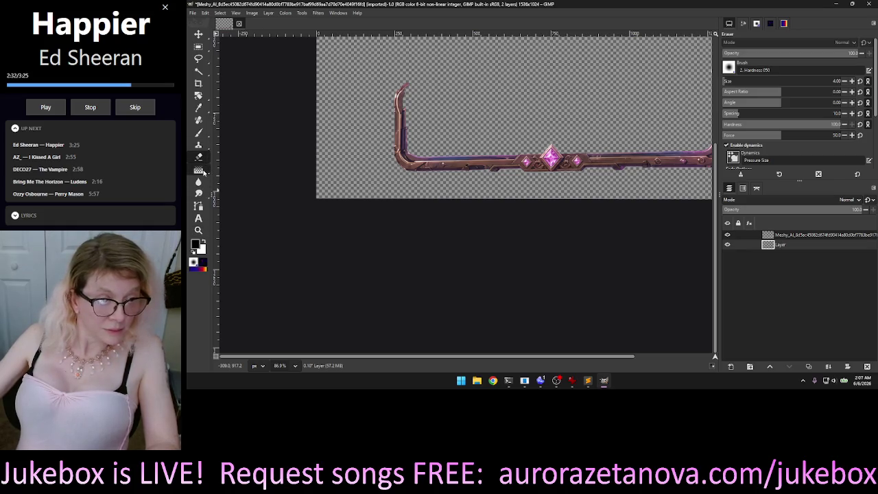
mouse_move(198, 169)
click(234, 172)
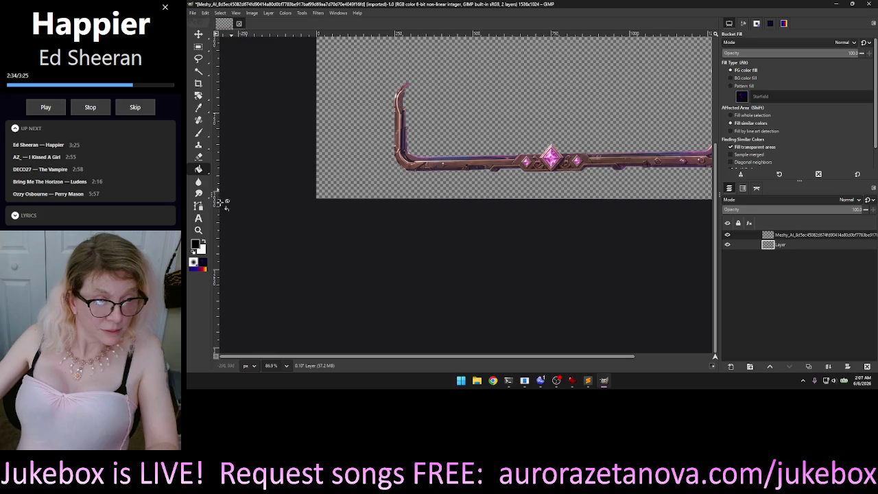
click(352, 124)
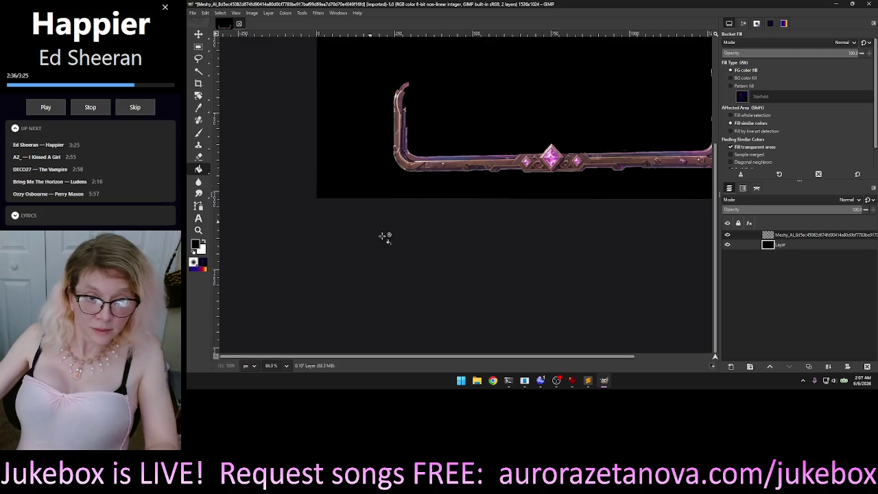
Step: Zoom in to inspect the frame's edges against the black background
scroll(417, 117, up, 1)
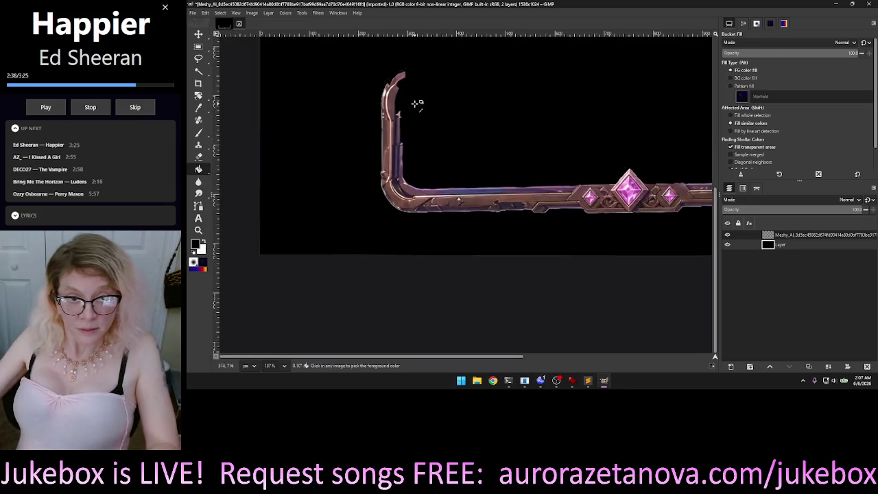
scroll(416, 120, up, 1)
scroll(416, 141, up, 1)
scroll(420, 156, up, 1)
scroll(423, 163, down, 1)
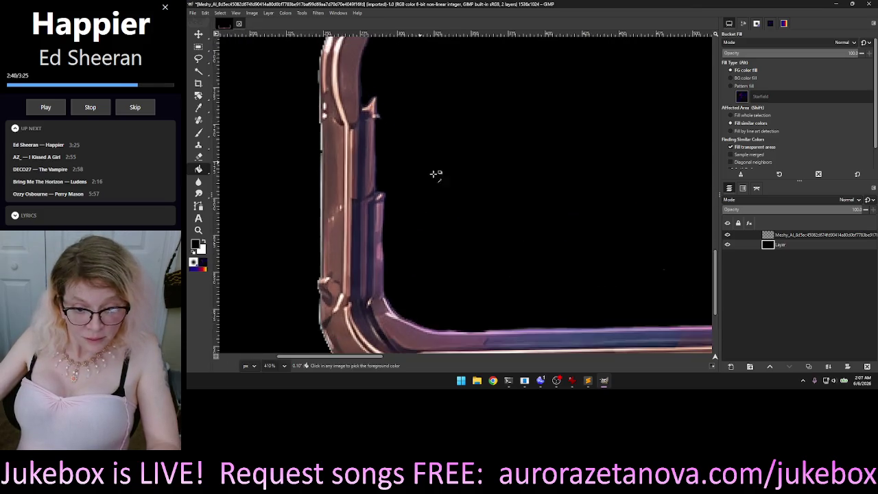
scroll(435, 172, down, 1)
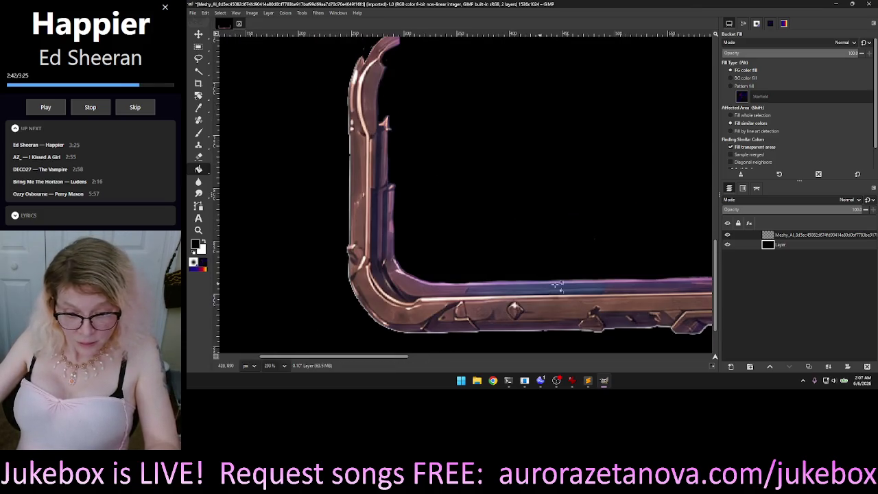
drag(715, 271, 714, 296)
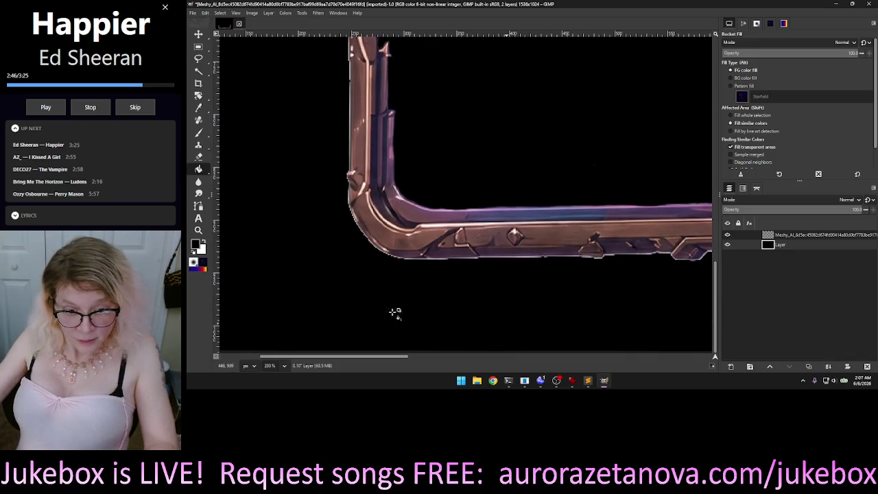
drag(329, 357, 447, 372)
click(198, 157)
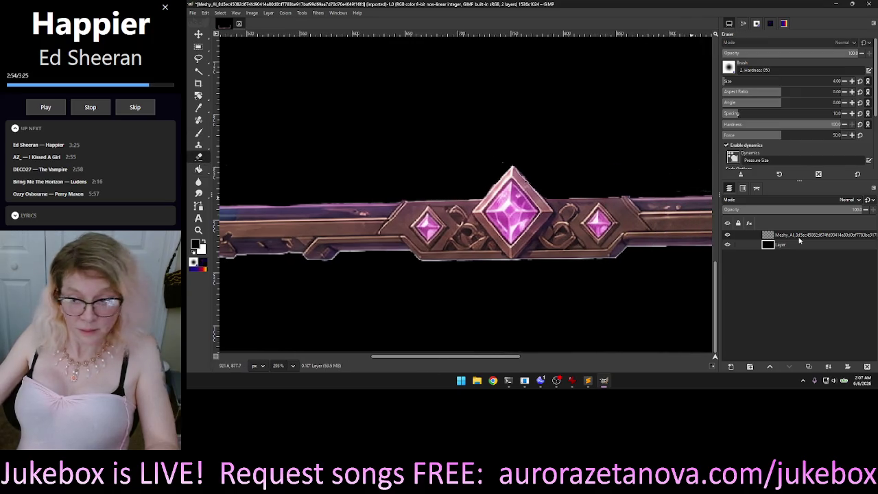
Step: Erase a few remaining stray pixels on the frame's image layer
key(Page_Up)
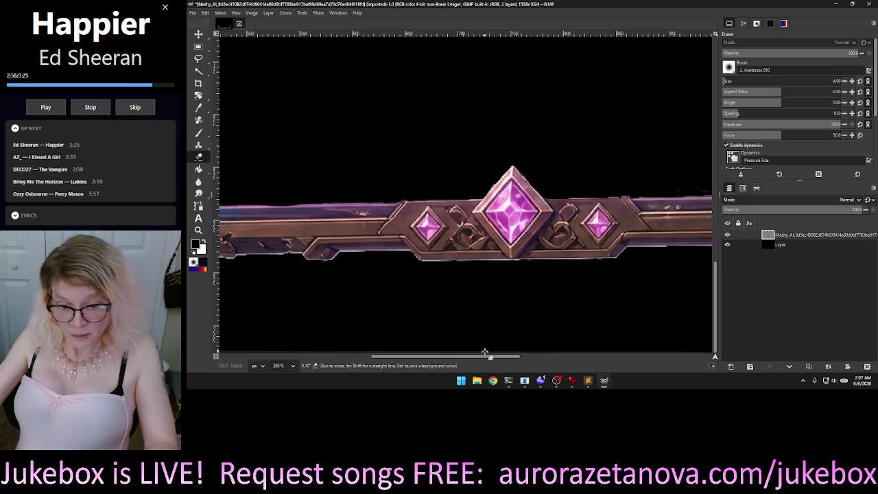
drag(488, 361, 612, 367)
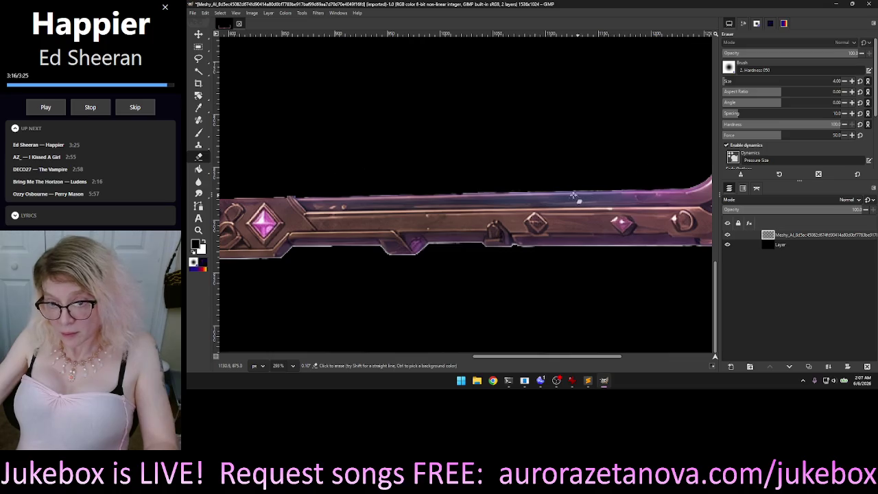
mouse_move(586, 361)
mouse_down()
mouse_move(638, 362)
mouse_move(578, 361)
mouse_up()
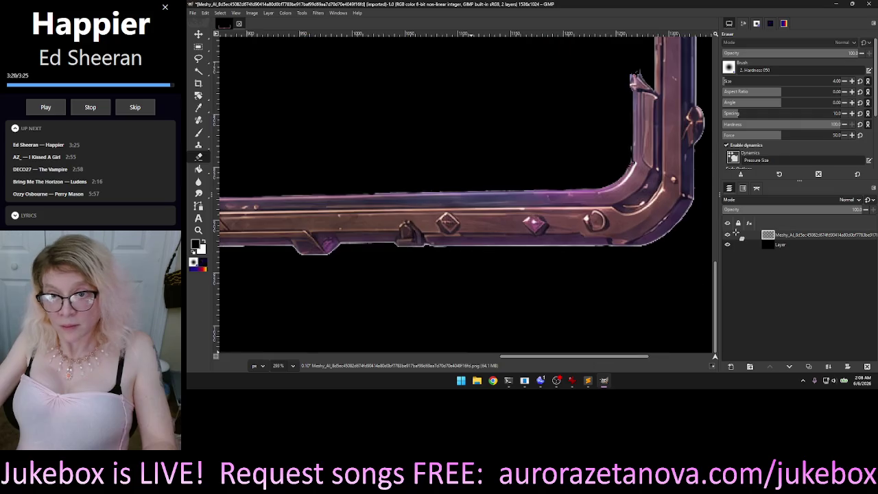
mouse_move(717, 294)
mouse_down()
mouse_move(716, 232)
mouse_move(717, 291)
mouse_up()
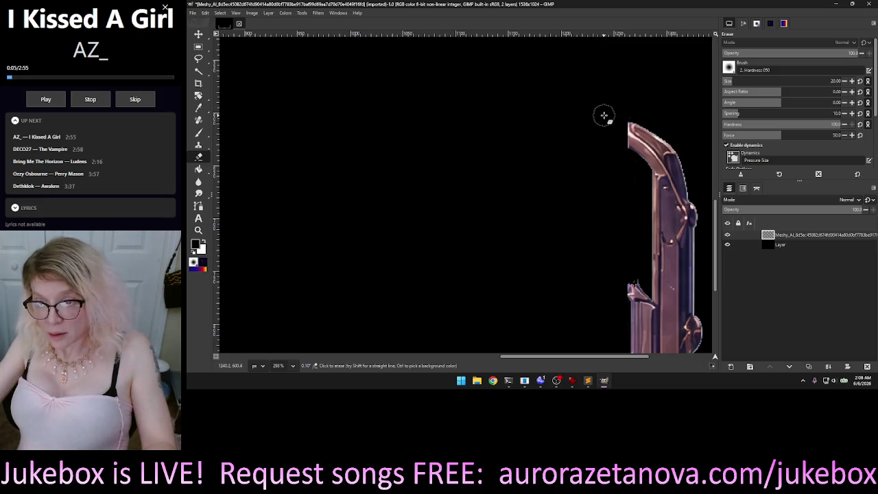
key(bracketright)
key(bracketright)
key(bracketright)
key(bracketright)
key(bracketright)
key(bracketright)
key(bracketright)
key(bracketright)
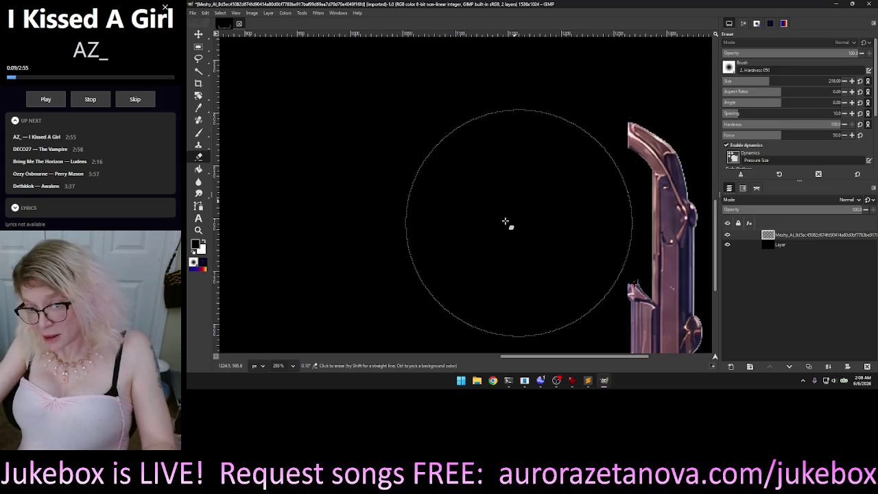
Step: Set the brush size to 10 and zoom to 225% for blur touch-ups
scroll(508, 254, down, 5)
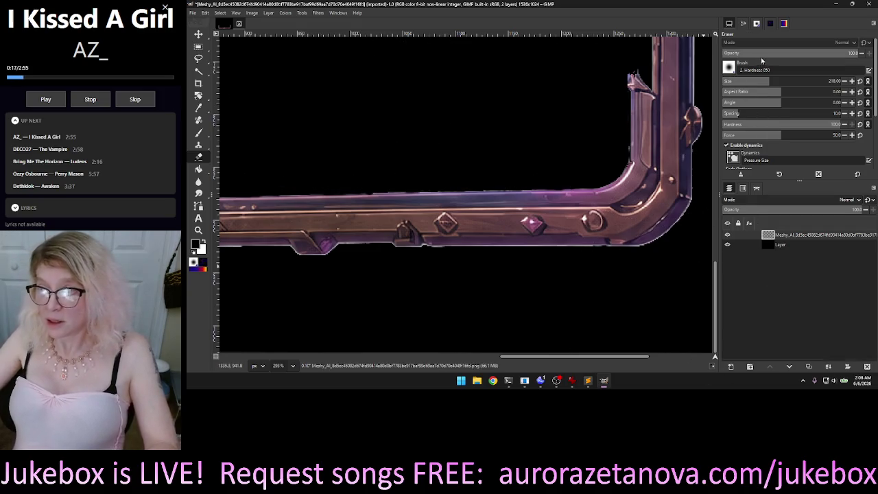
click(734, 81)
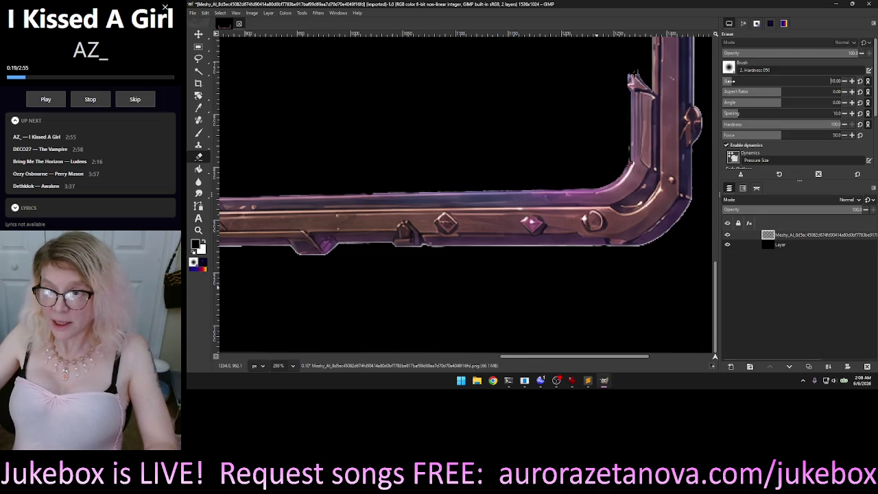
ctrl+scroll(343, 218, down, 4)
ctrl+scroll(343, 218, down, 3)
ctrl+scroll(343, 218, up, 2)
ctrl+scroll(347, 213, up, 2)
ctrl+scroll(356, 204, up, 3)
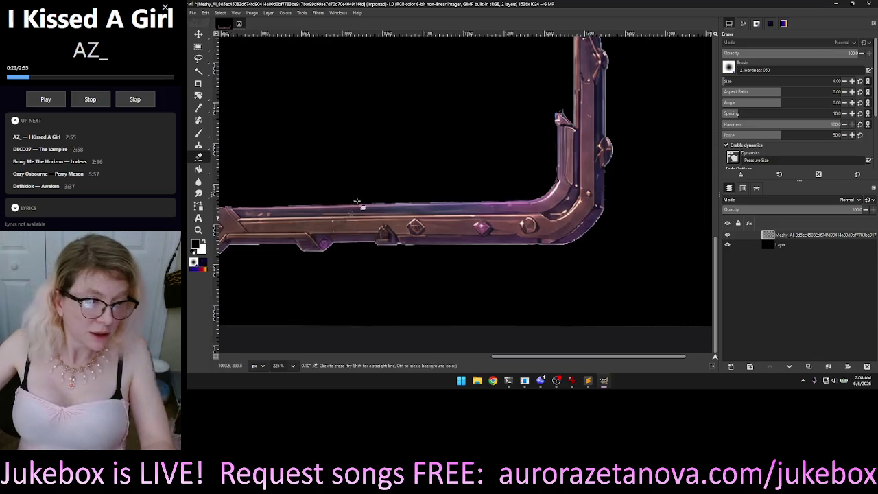
click(201, 181)
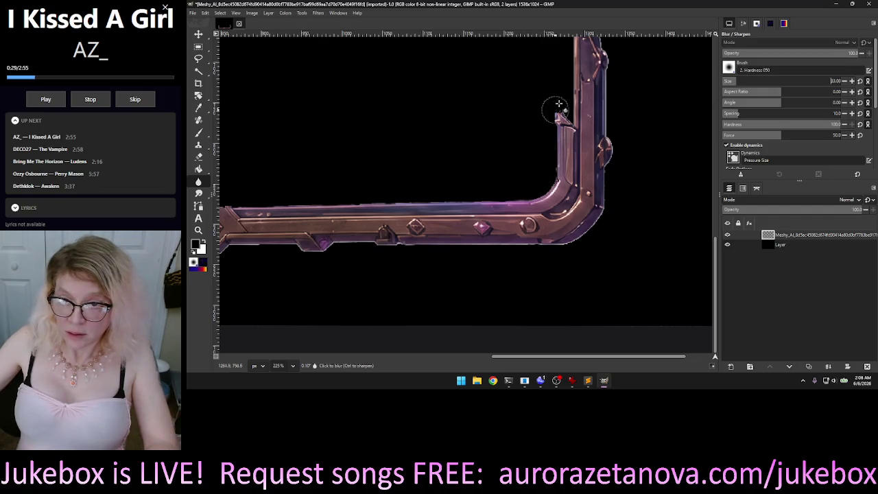
Step: Blur the frame's inner corner and bottom-bar edge, lowering brush hardness for softer strokes
mouse_move(556, 102)
mouse_down()
mouse_move(540, 142)
mouse_move(542, 179)
mouse_move(529, 190)
mouse_move(247, 197)
mouse_up()
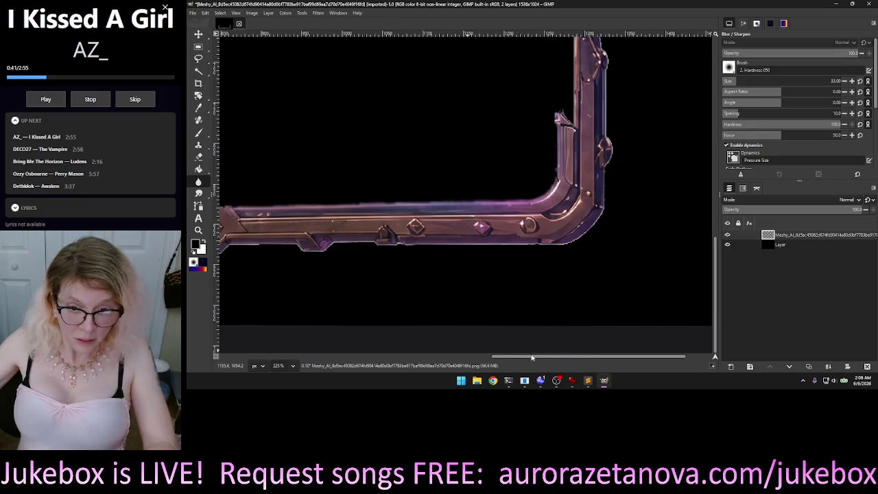
drag(532, 357, 374, 359)
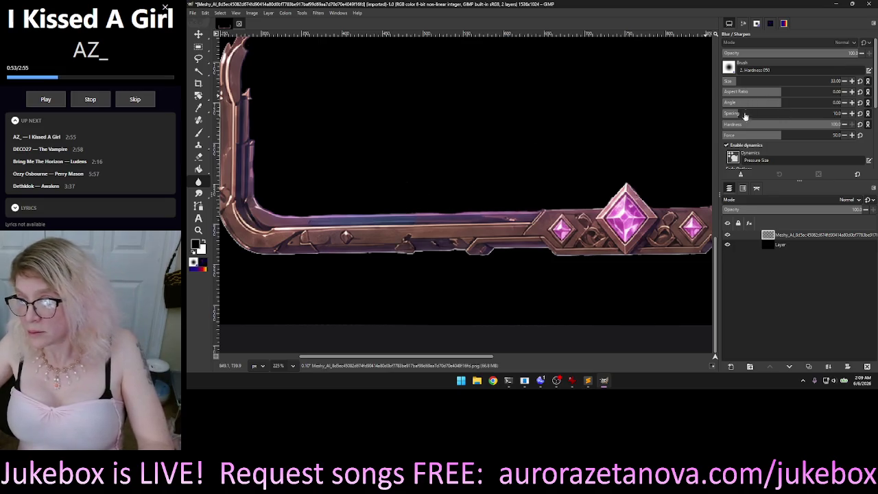
drag(787, 128, 782, 128)
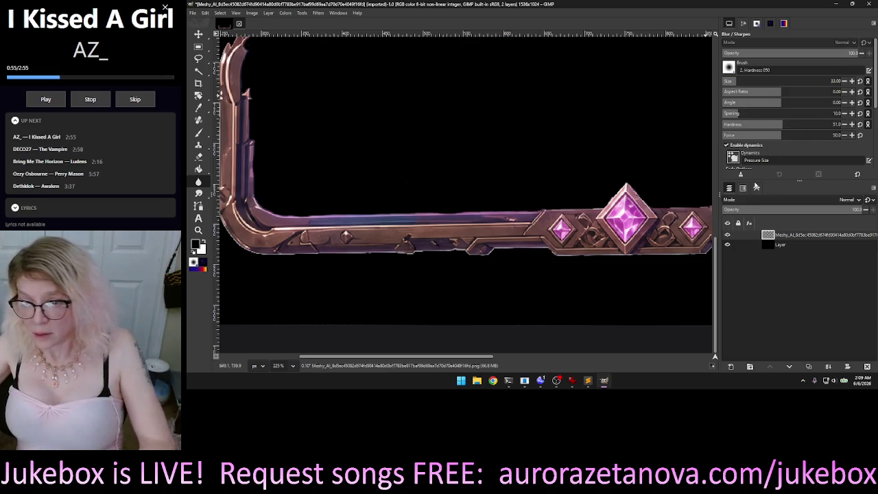
drag(536, 358, 586, 357)
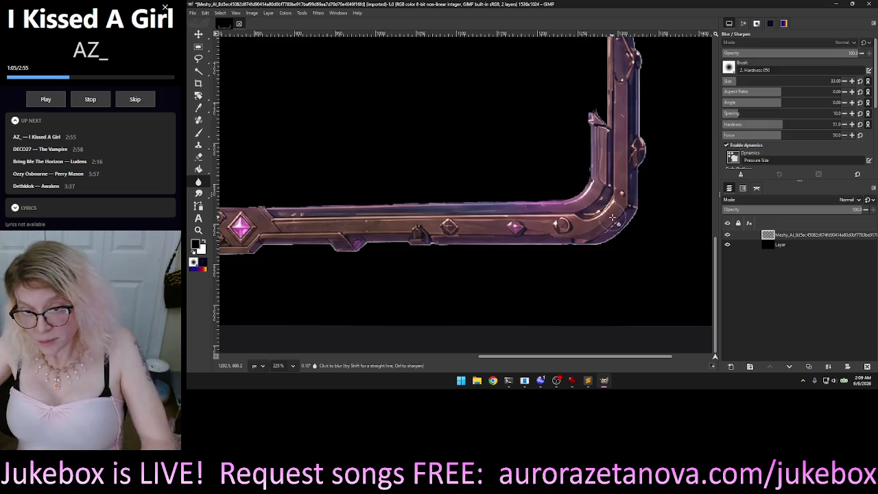
scroll(611, 206, up, 2)
ctrl+scroll(612, 206, up, 1)
ctrl+scroll(591, 208, up, 1)
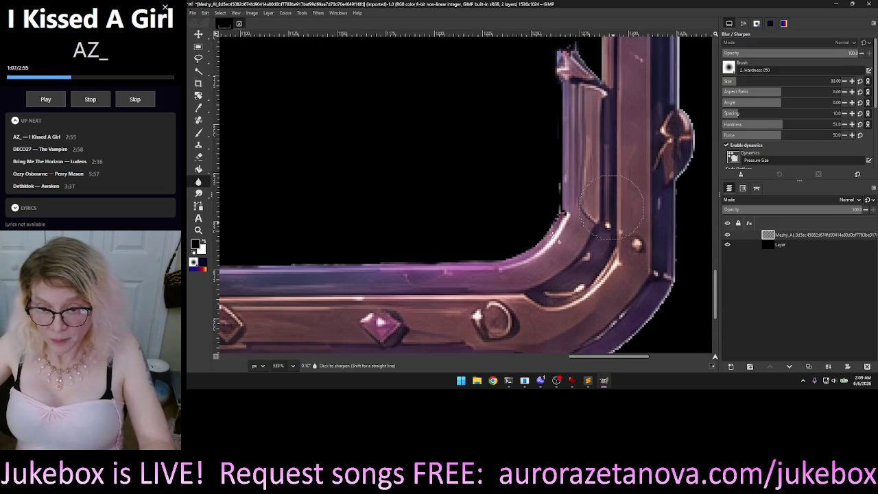
ctrl+scroll(563, 210, up, 1)
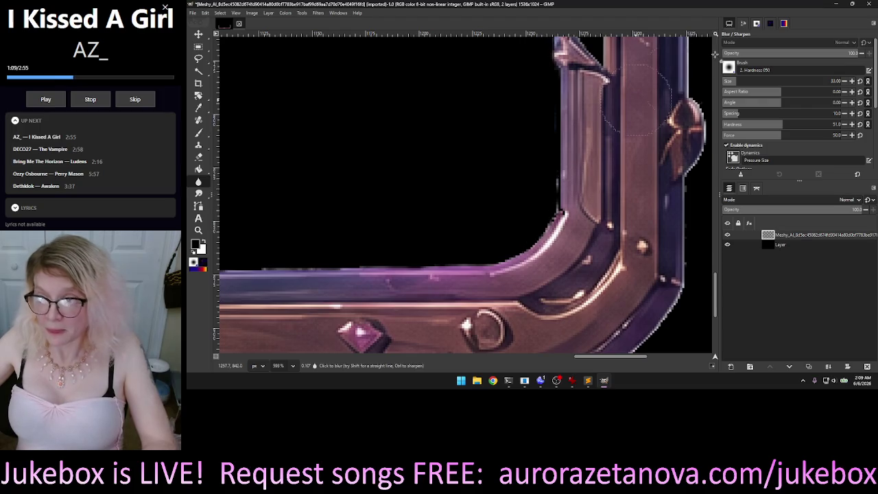
Step: At brush size 12, blur the inner curved edges and erase a stray fleck there
click(731, 82)
drag(550, 217, 557, 180)
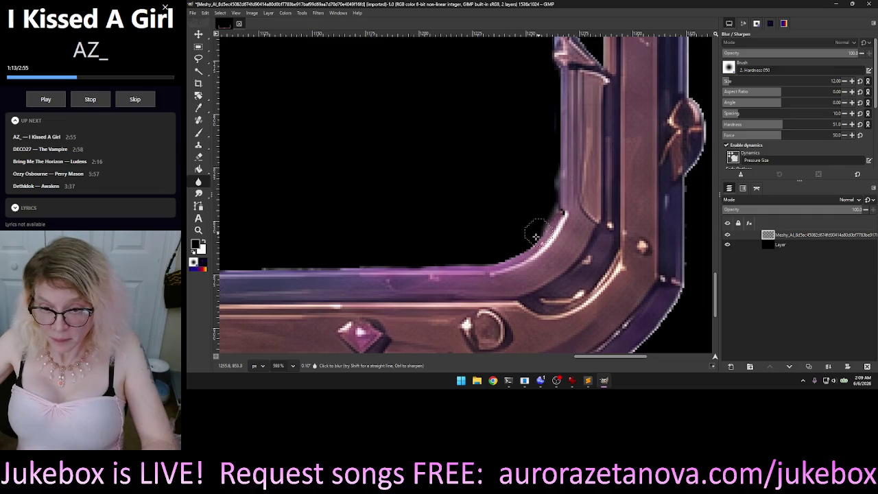
drag(531, 249, 546, 236)
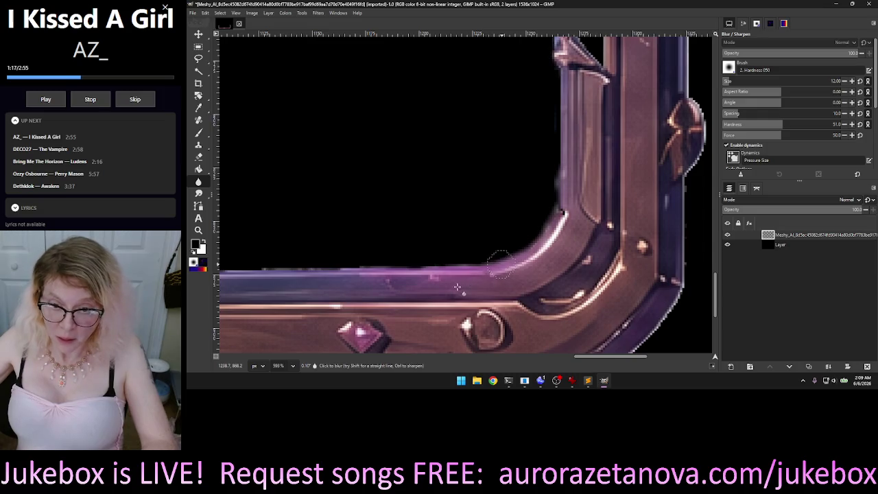
key(ctrl)
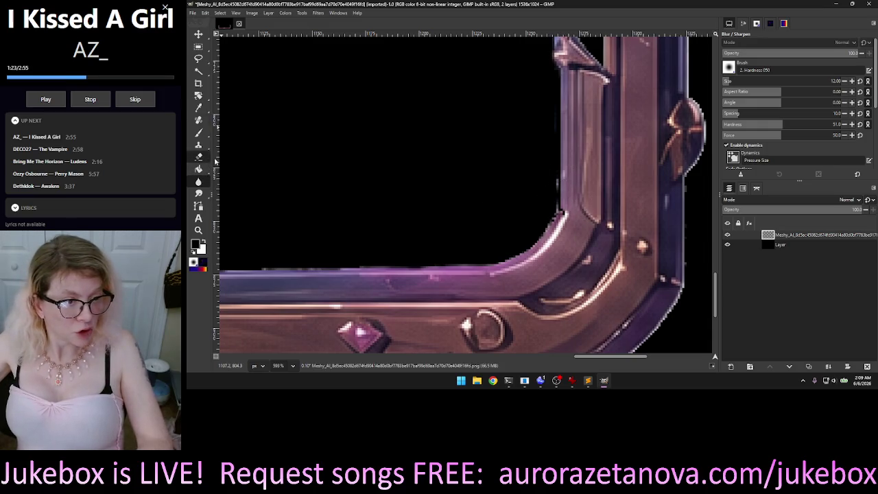
key(shift+e)
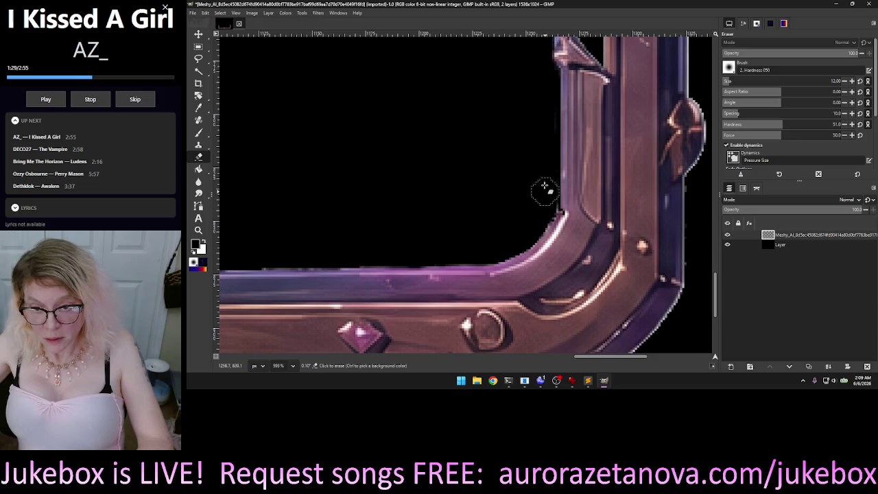
click(545, 212)
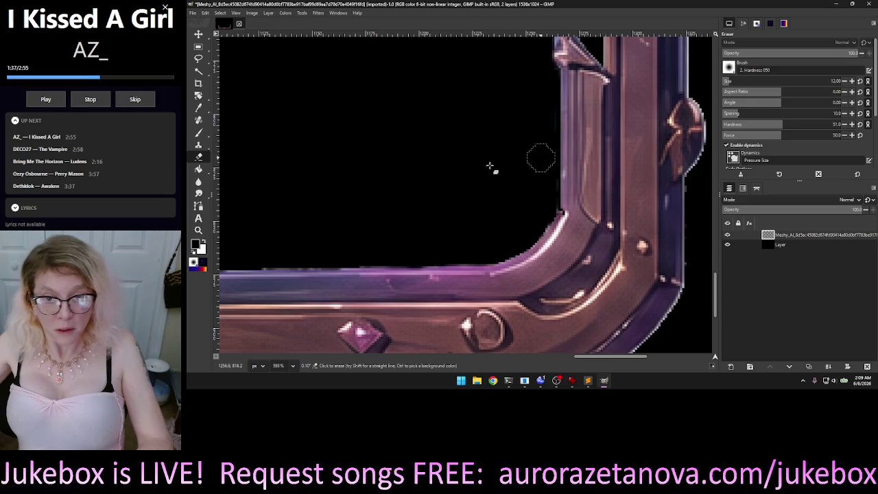
click(199, 181)
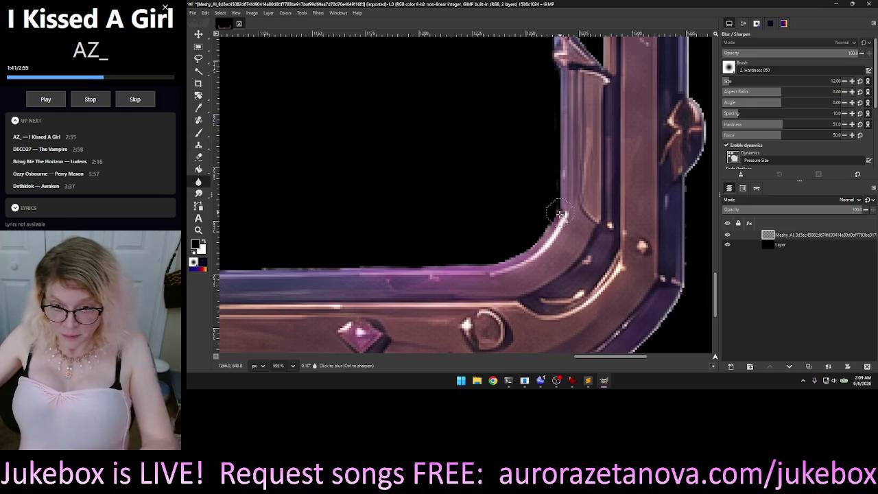
drag(554, 223, 511, 256)
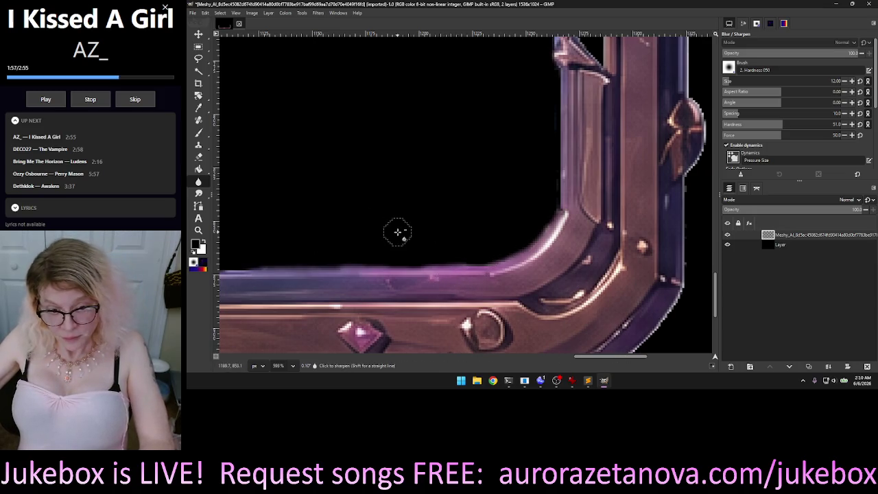
scroll(398, 231, down, 2)
scroll(363, 192, down, 2)
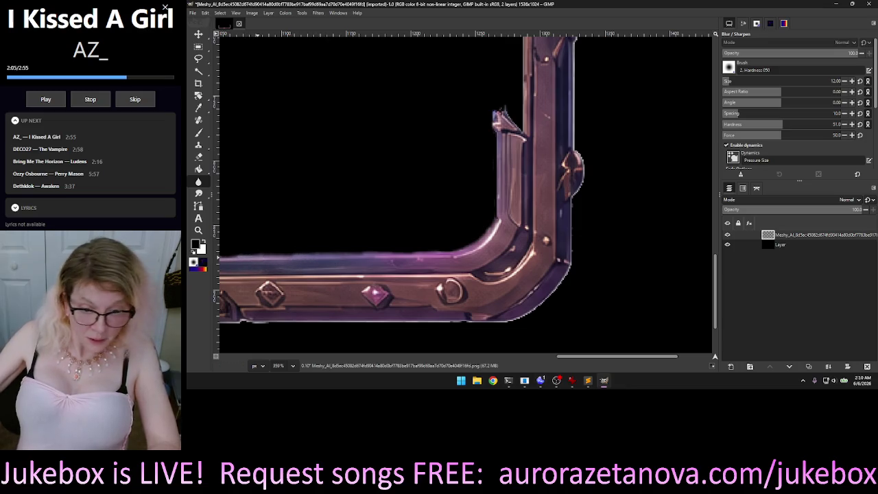
Step: Blur the bottom bar's edge and the inner edge of the frame's left corner
drag(587, 358, 509, 362)
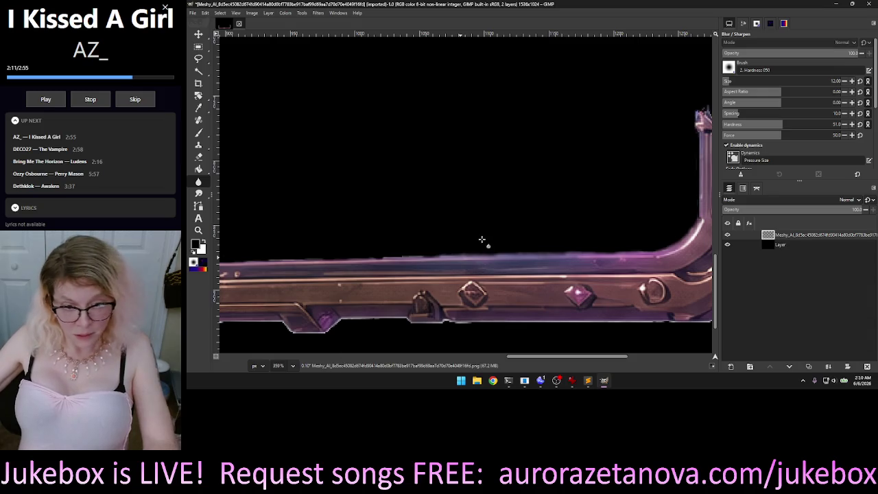
scroll(487, 243, right, 5)
scroll(434, 275, right, 1)
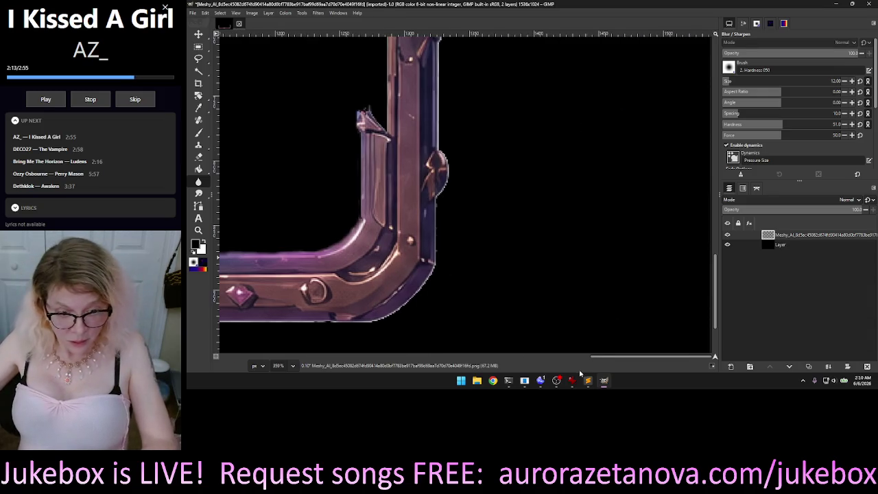
scroll(445, 210, left, 5)
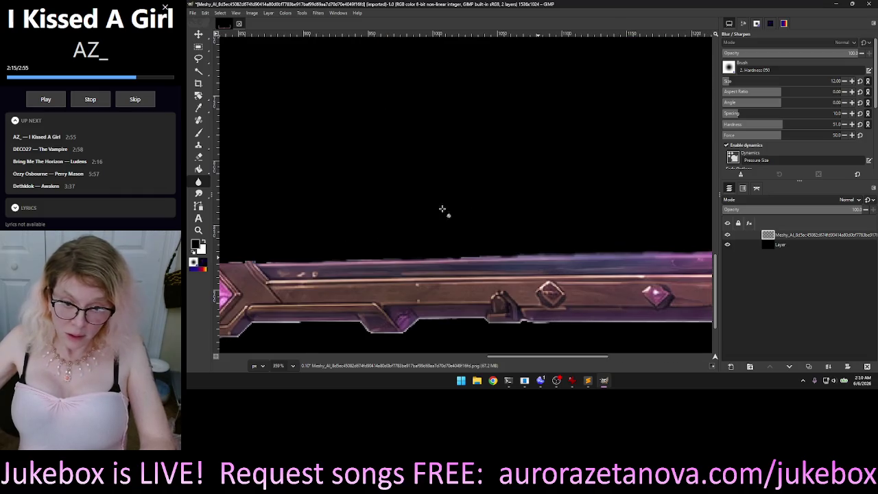
ctrl+scroll(373, 199, down, 2)
scroll(314, 240, right, 1)
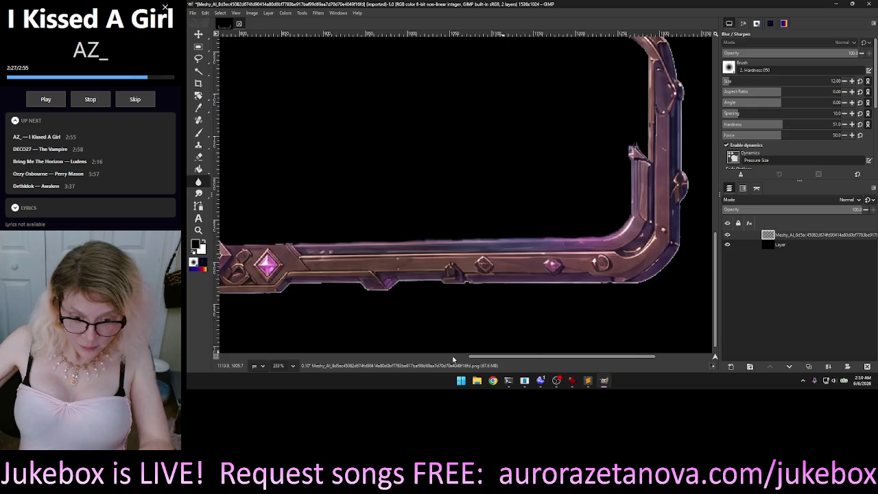
click(453, 357)
drag(415, 359, 323, 358)
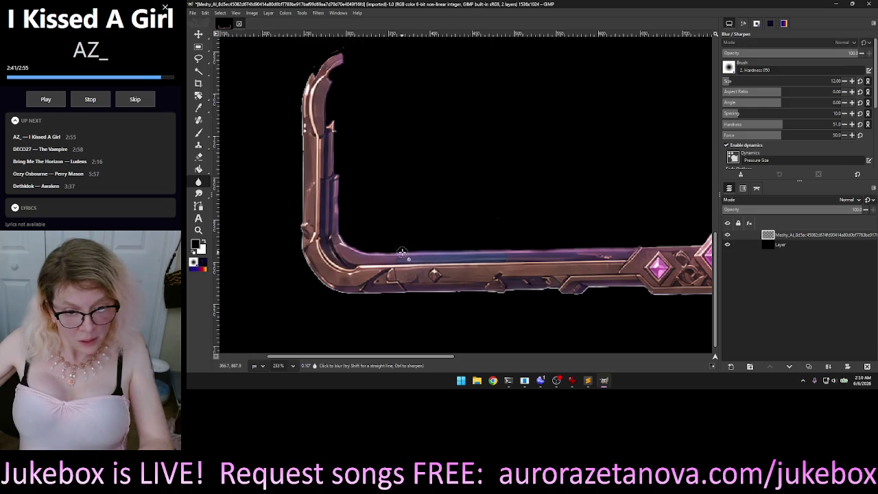
drag(349, 244, 371, 253)
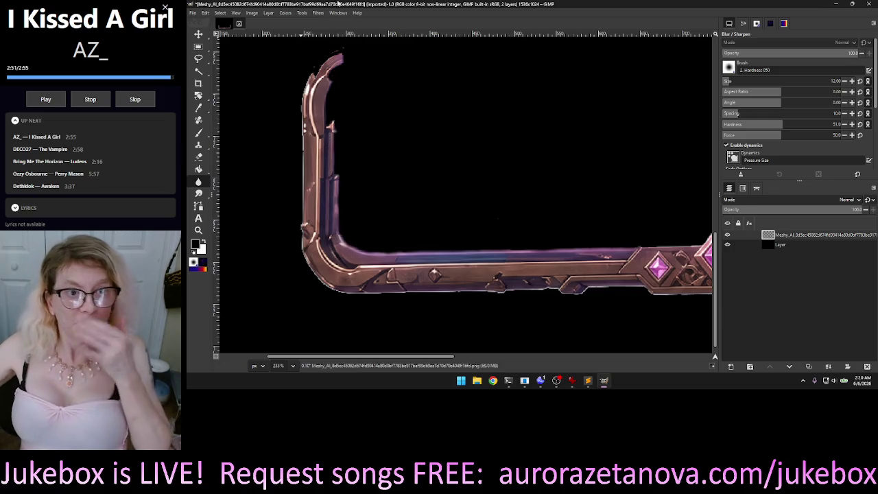
Step: Blur the jagged tip of the left corner and the left upright's edges
key(shift+e)
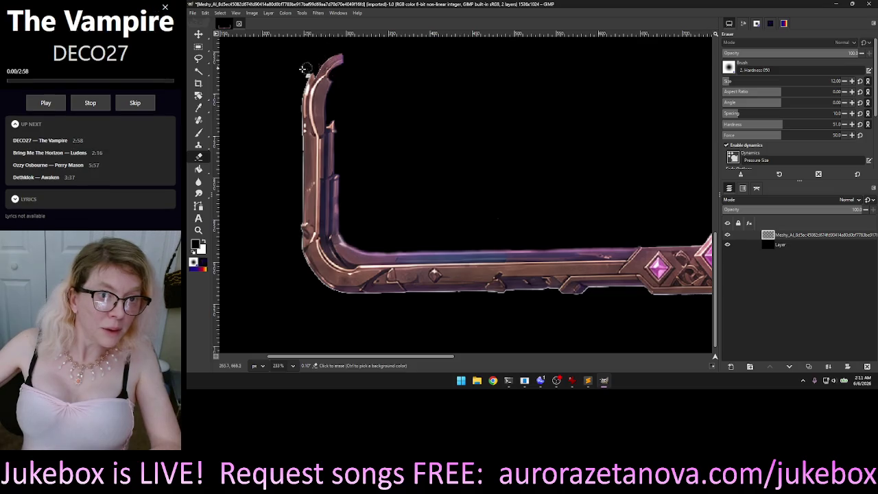
key(shift+u)
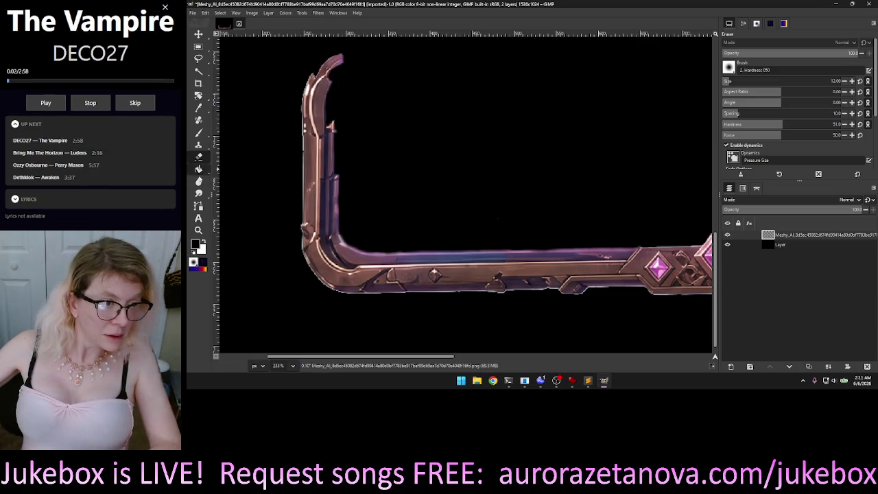
drag(317, 68, 313, 74)
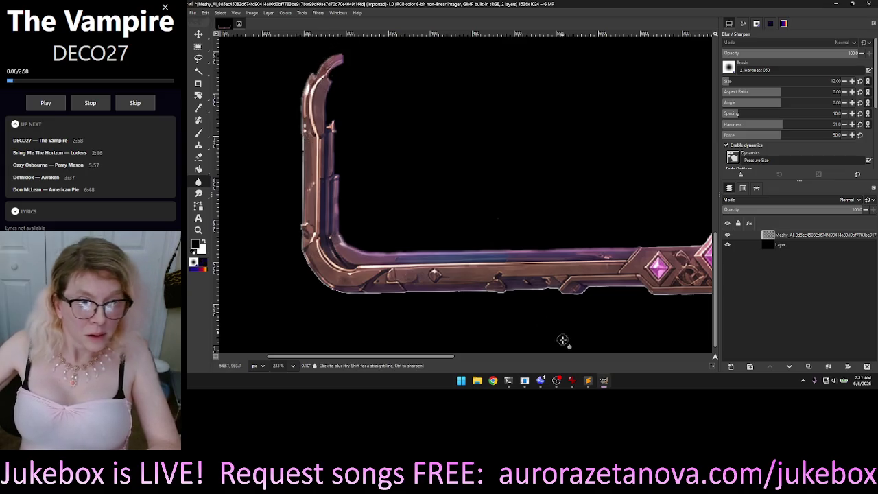
mouse_move(478, 360)
mouse_down()
mouse_move(694, 374)
mouse_move(706, 304)
mouse_up()
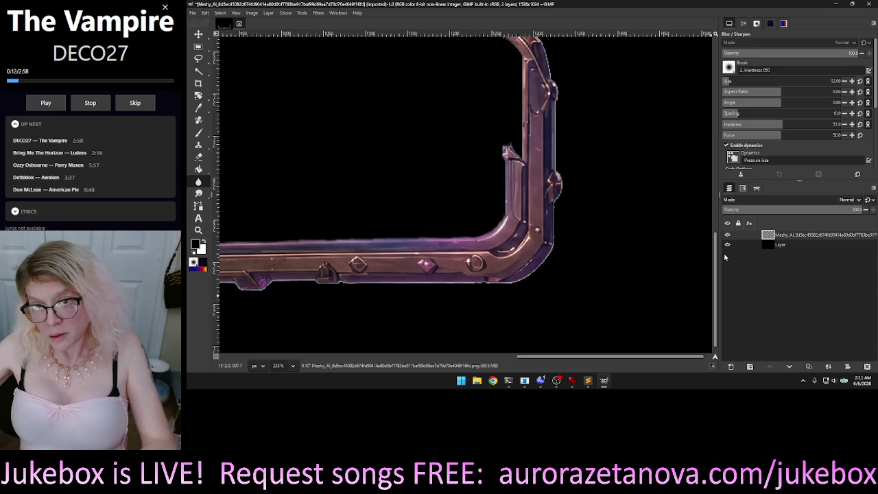
drag(713, 263, 710, 261)
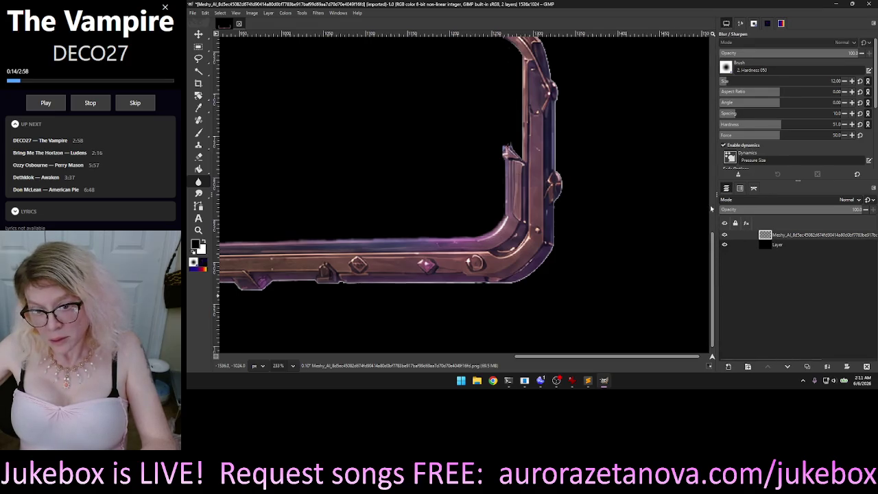
mouse_move(715, 171)
mouse_down()
mouse_move(714, 135)
mouse_move(713, 275)
mouse_up()
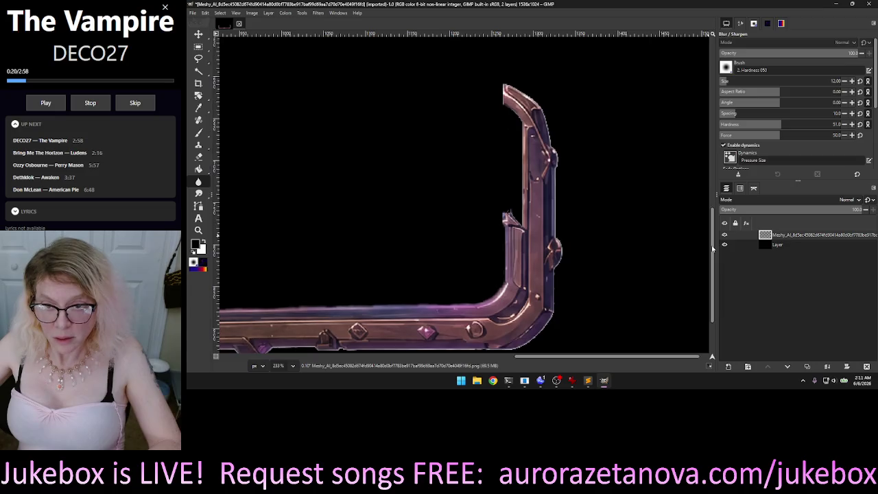
ctrl+scroll(633, 198, down, 3)
ctrl+scroll(633, 198, down, 2)
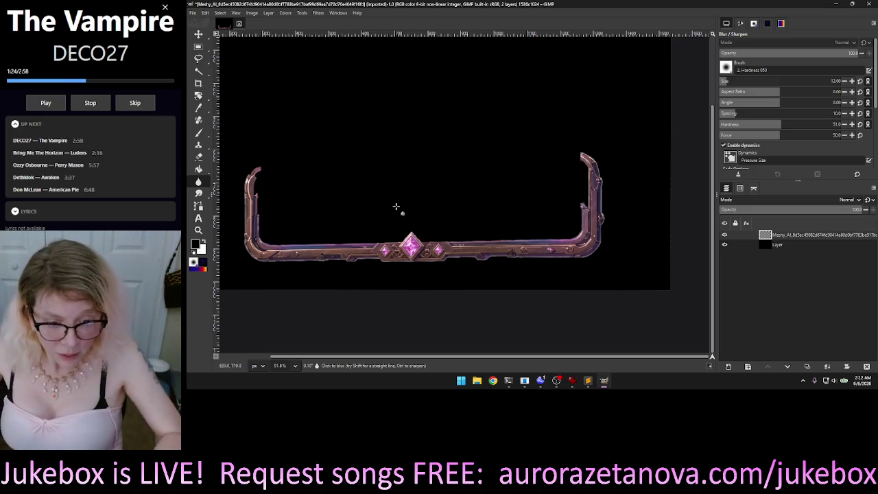
scroll(398, 251, up, 2)
scroll(394, 252, up, 2)
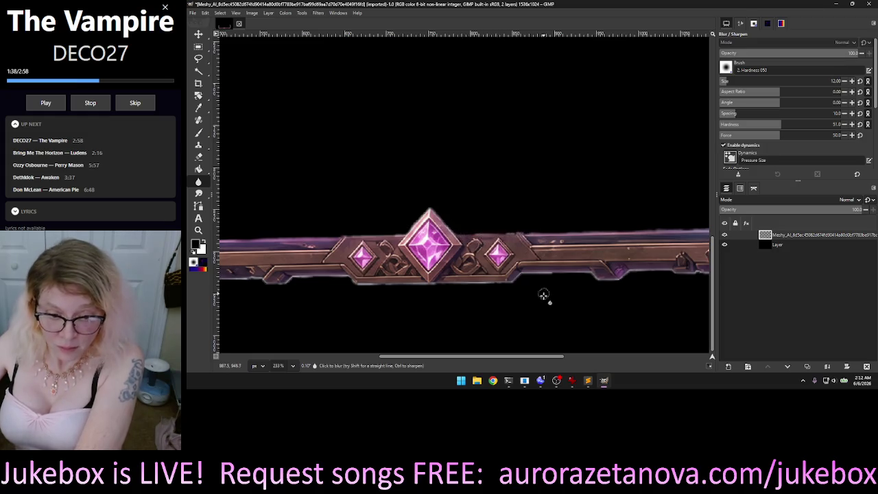
key(ctrl)
scroll(577, 312, down, 3)
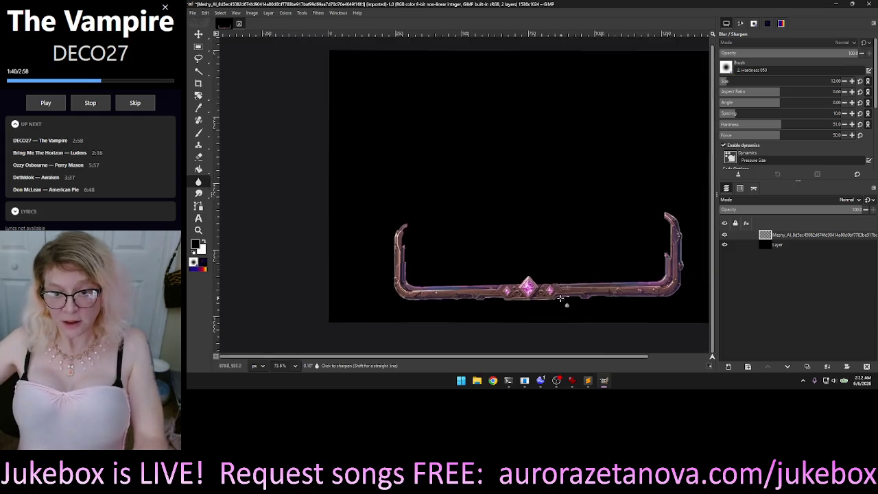
scroll(577, 313, down, 2)
click(725, 245)
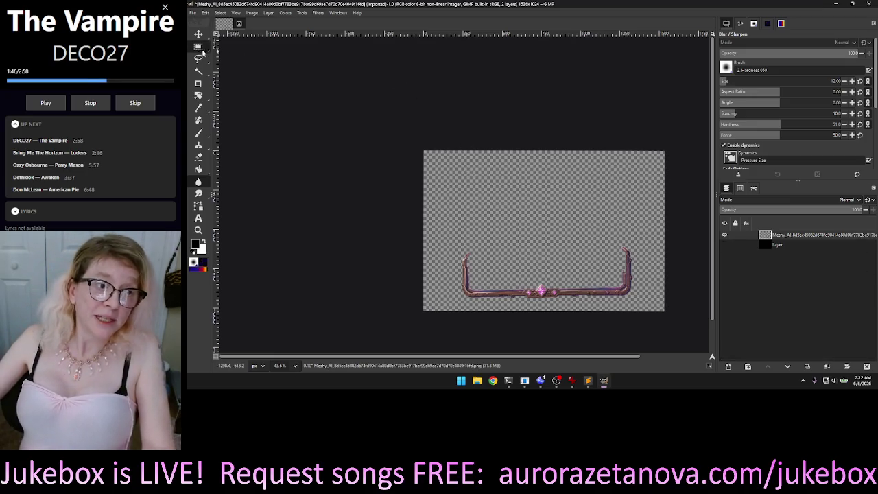
Step: Hide the black background layer and crop the image to 1171×1024 at full height
click(198, 83)
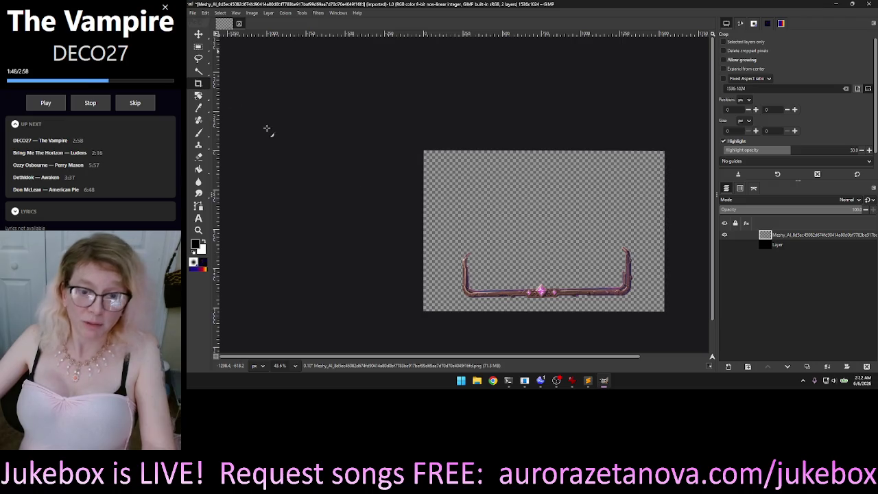
drag(456, 241, 644, 313)
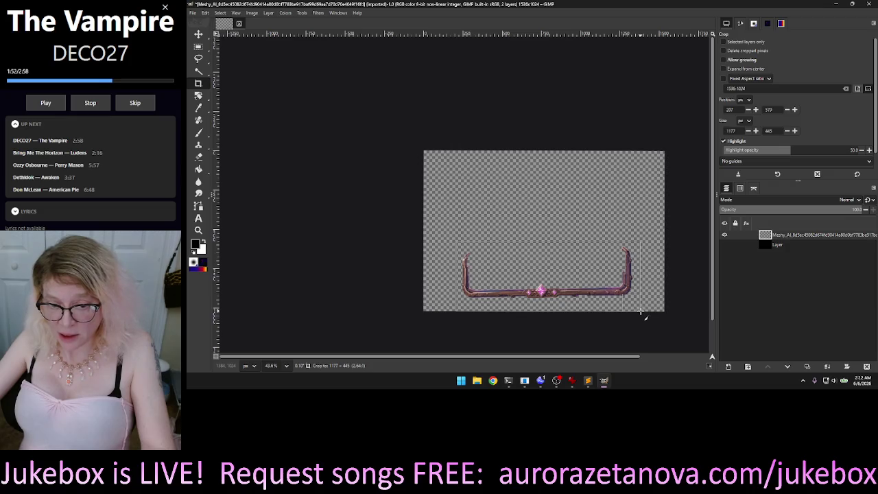
drag(644, 315, 641, 312)
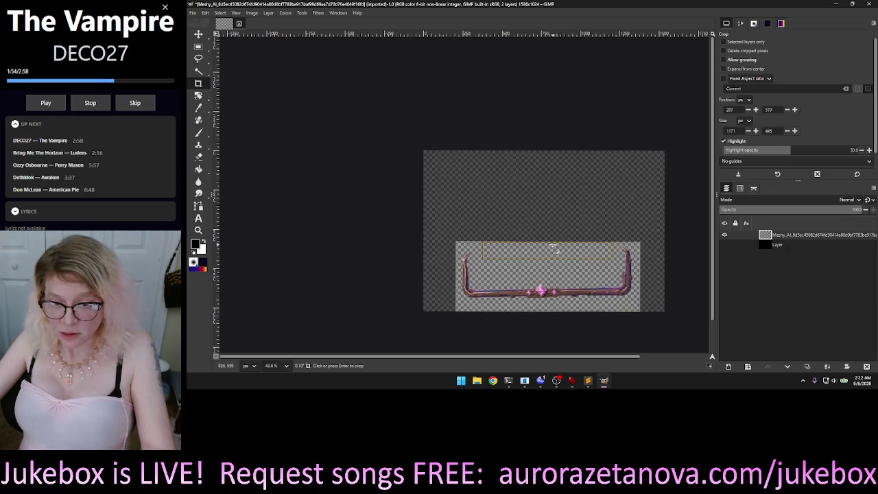
drag(553, 247, 562, 134)
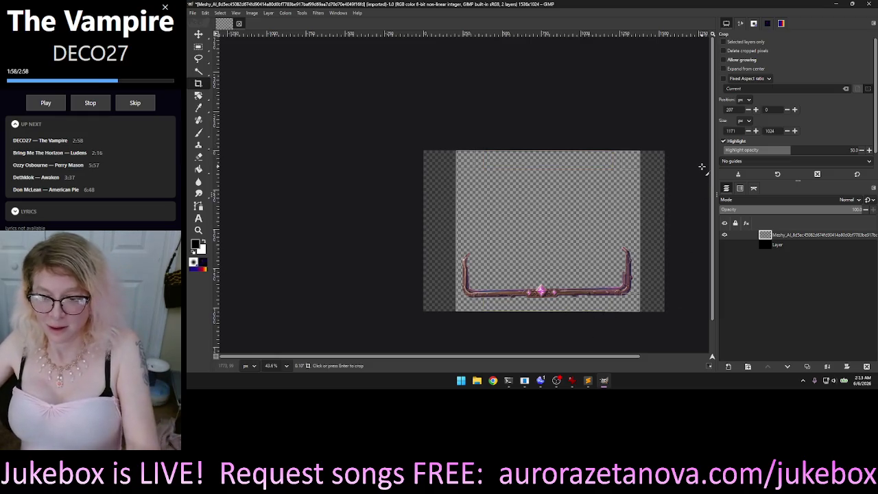
key(Return)
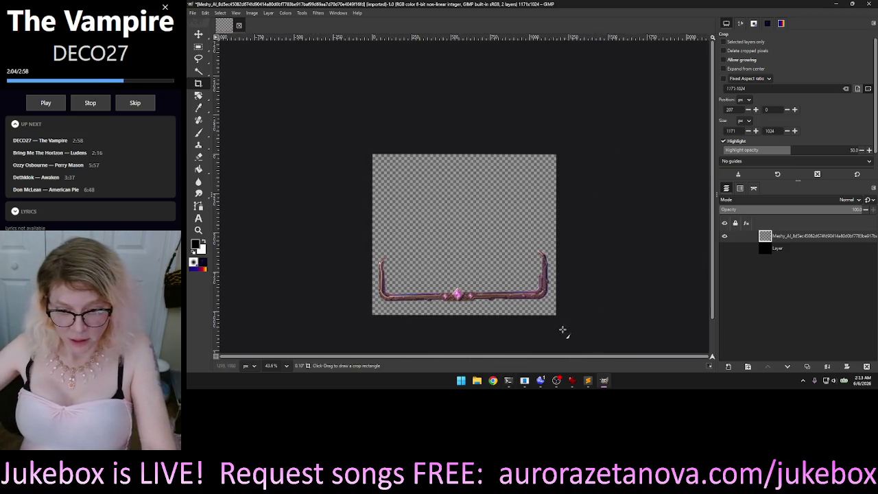
Step: Scroll the view and bring up the Scale tool on the bronze frame layer
scroll(492, 328, up, 1)
scroll(491, 323, up, 1)
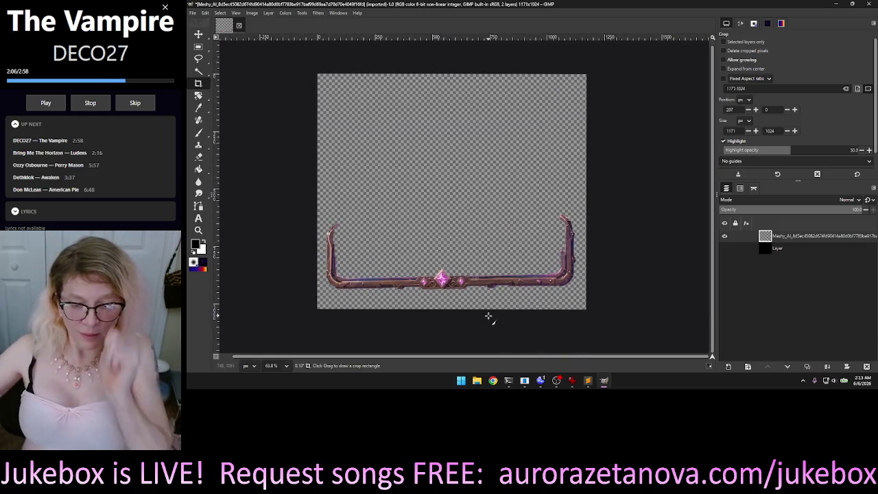
key(shift+s)
click(412, 182)
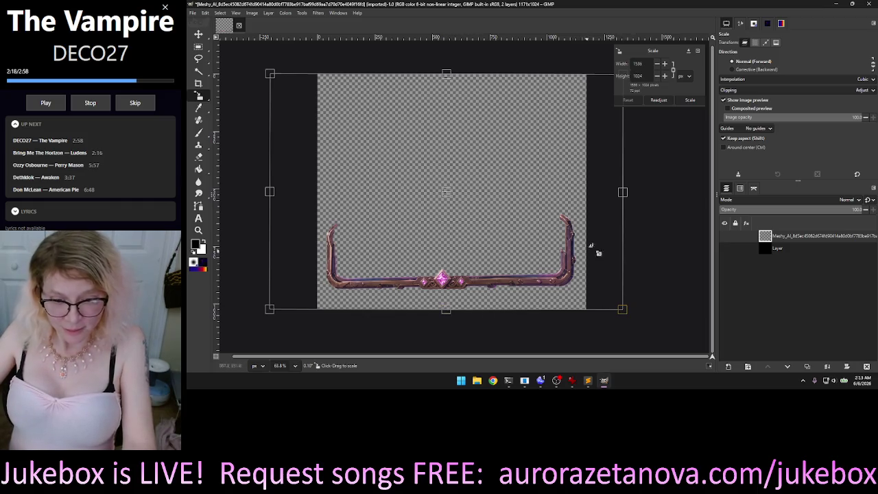
Step: Shift the frame layer slightly lower and widen it toward 1560 px with the Scale handles
drag(591, 246, 602, 266)
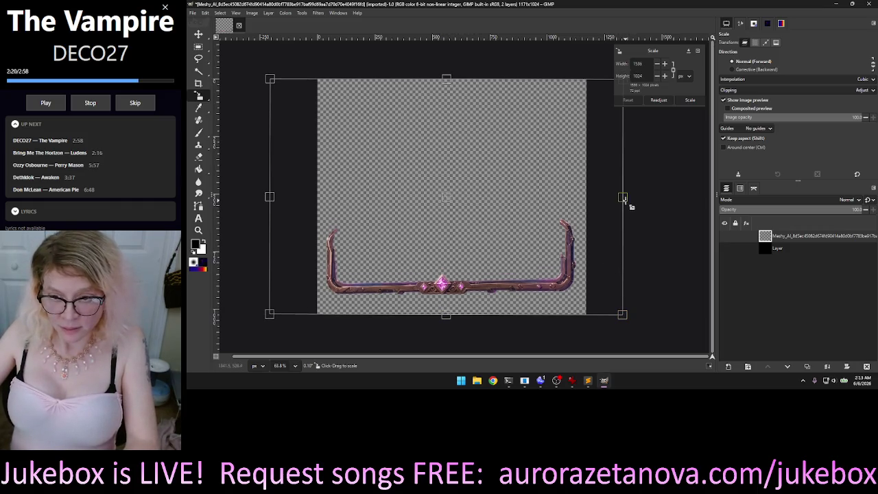
drag(622, 205, 627, 231)
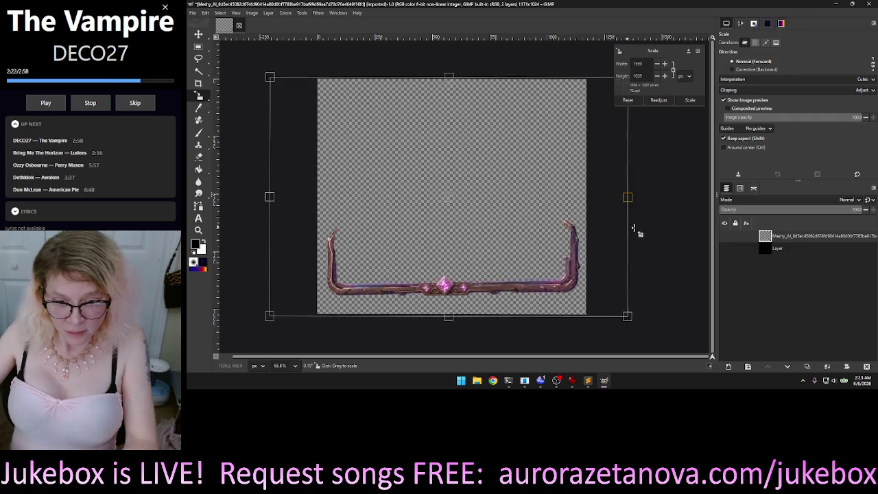
mouse_move(638, 323)
mouse_down()
mouse_move(631, 337)
mouse_move(620, 335)
mouse_up()
key(shift)
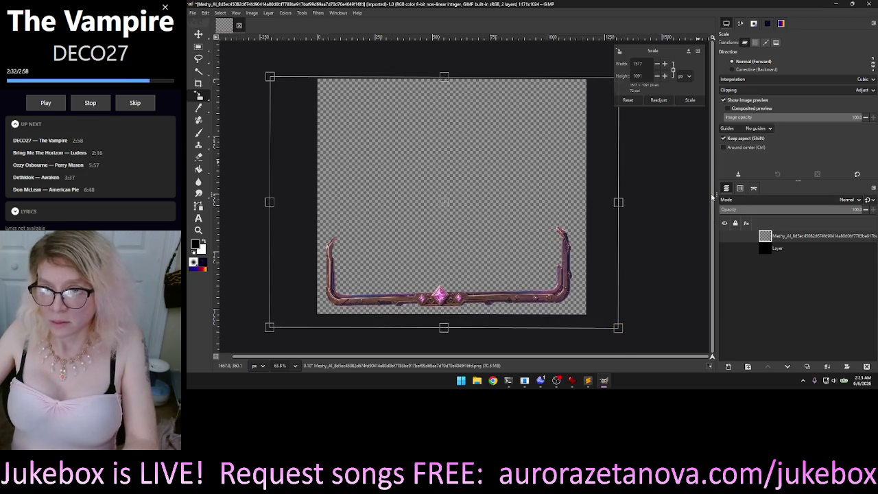
scroll(672, 184, right, 2)
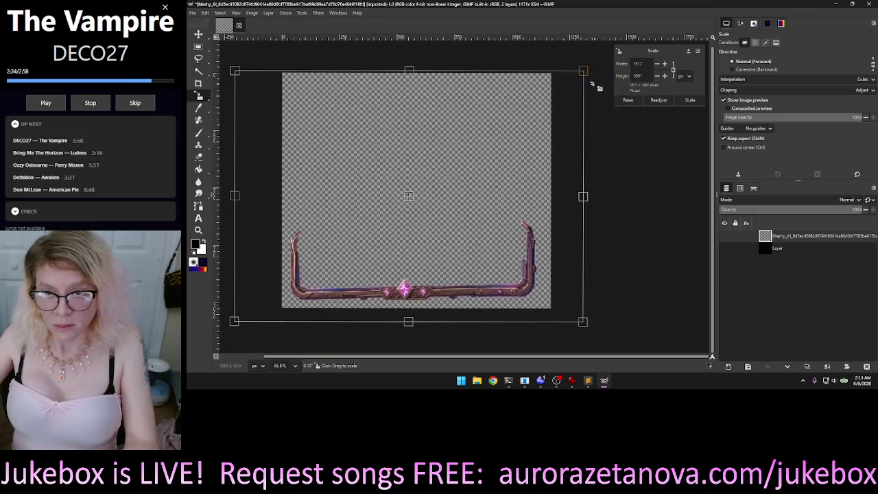
Step: Free the aspect ratio and enlarge the frame layer to about 1587×1191, then apply
mouse_move(584, 73)
mouse_down()
mouse_move(581, 101)
mouse_move(584, 44)
mouse_up()
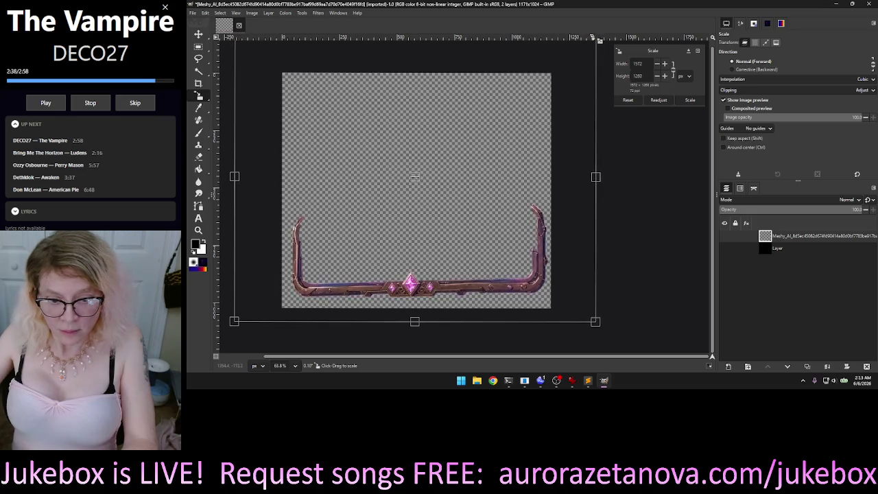
drag(415, 174, 428, 189)
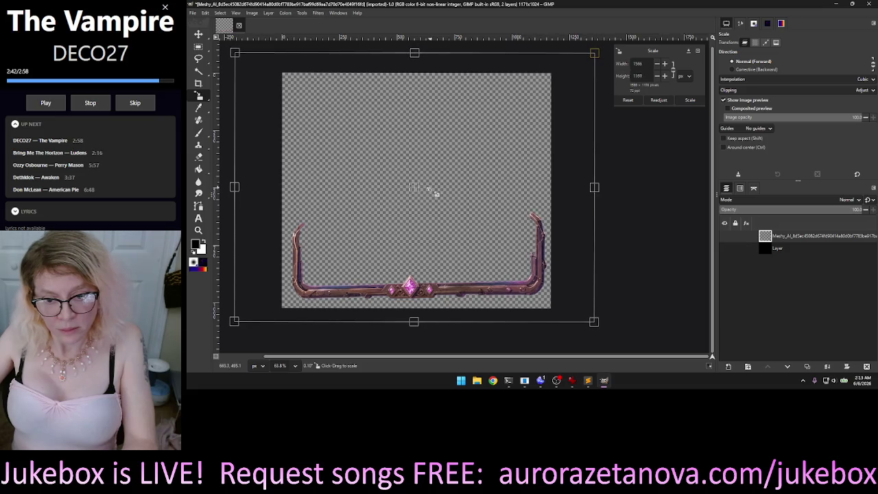
drag(428, 189, 439, 147)
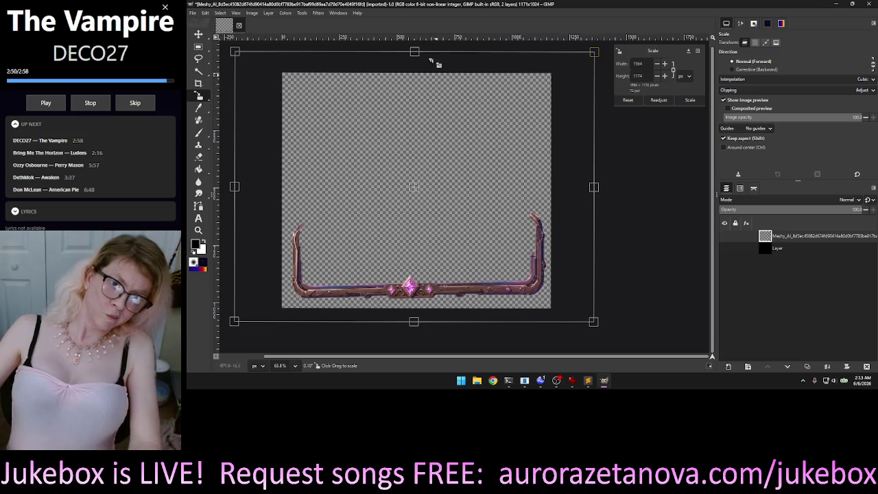
drag(624, 149, 632, 153)
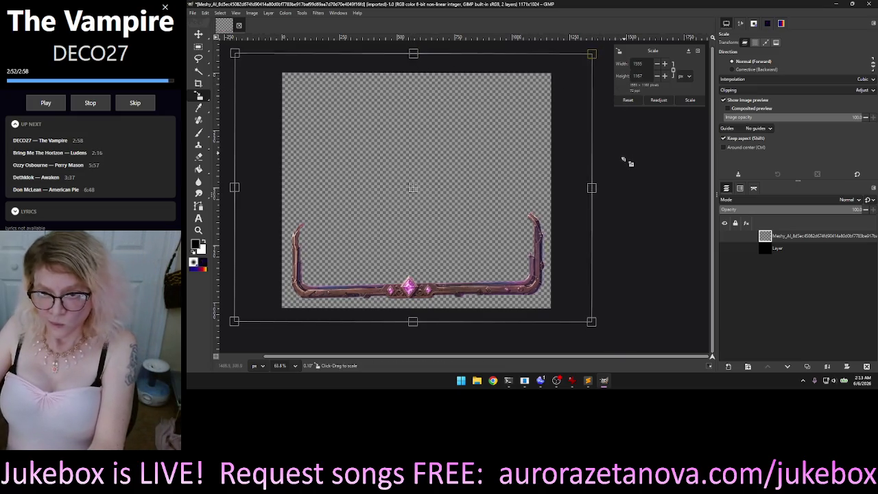
key(Return)
right_click(421, 177)
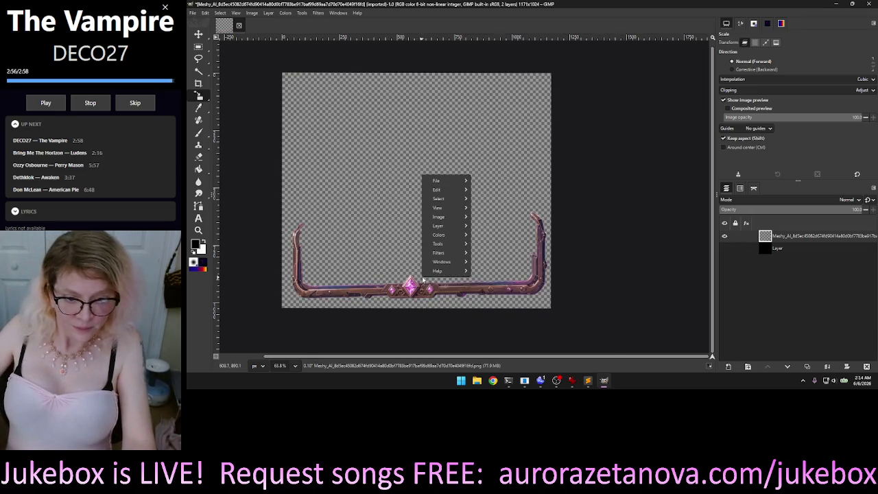
mouse_move(439, 225)
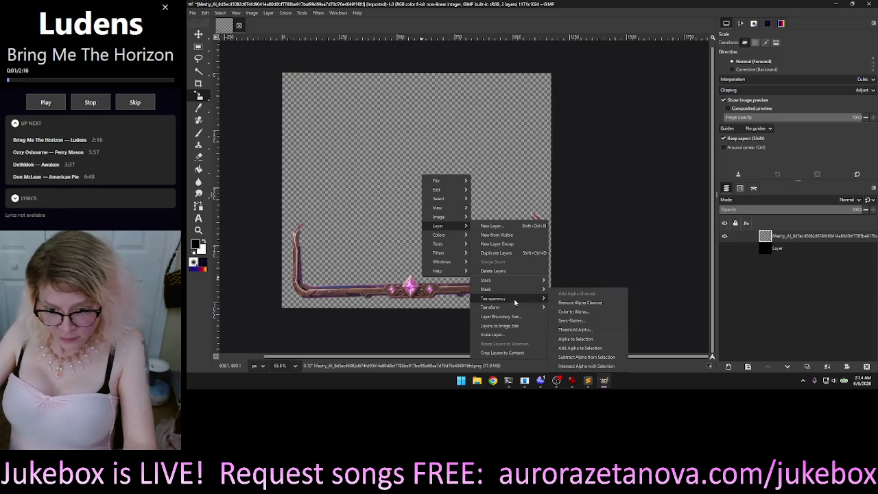
mouse_move(508, 308)
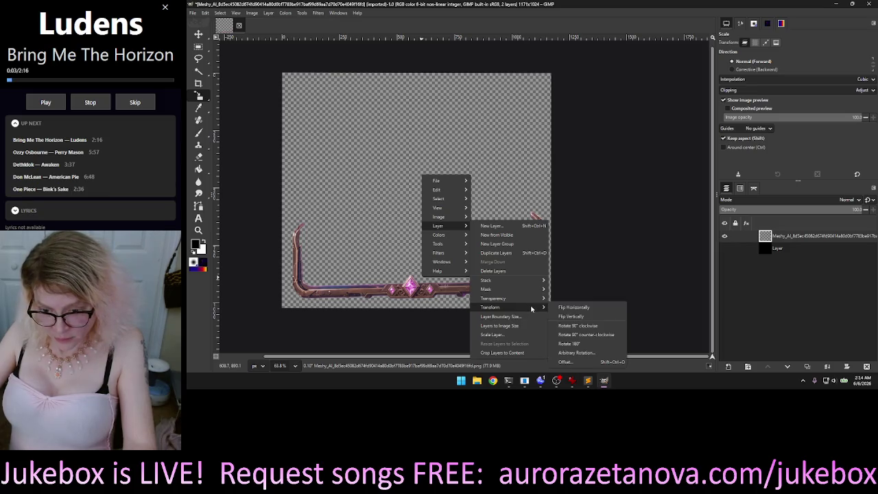
Step: Rotate the bronze frame layer by about 1.5° with Arbitrary Rotation
click(576, 353)
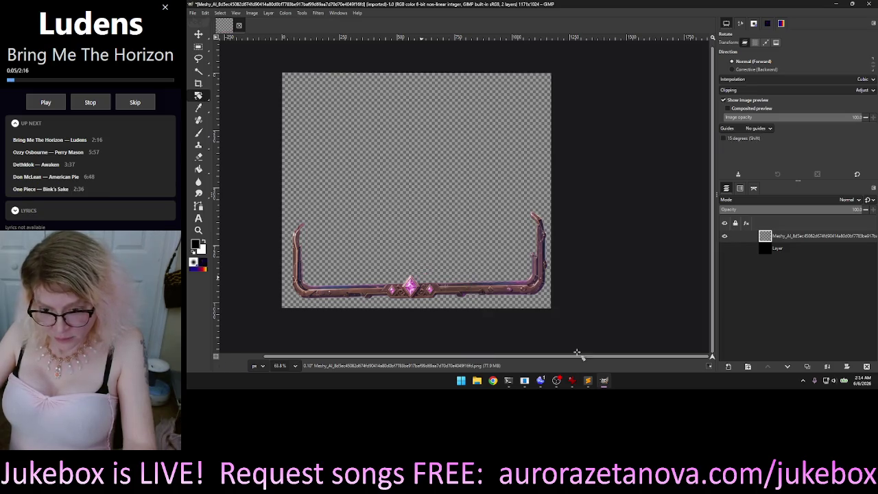
drag(613, 238, 616, 242)
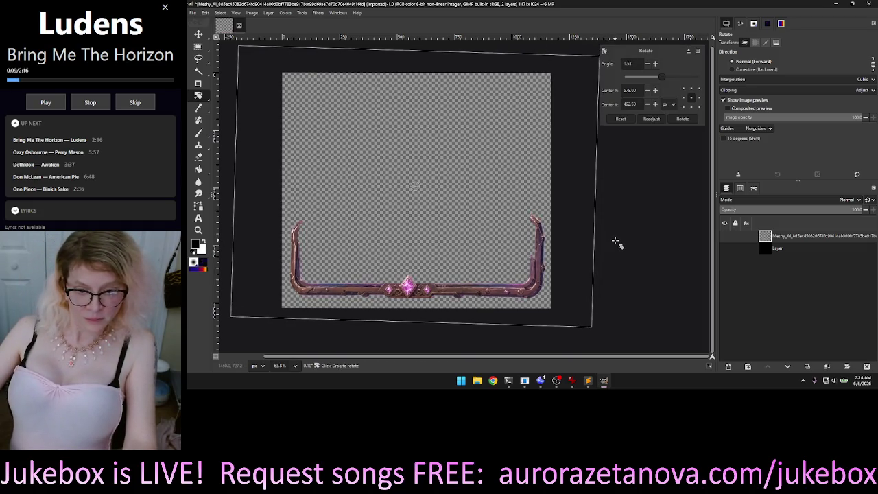
key(Return)
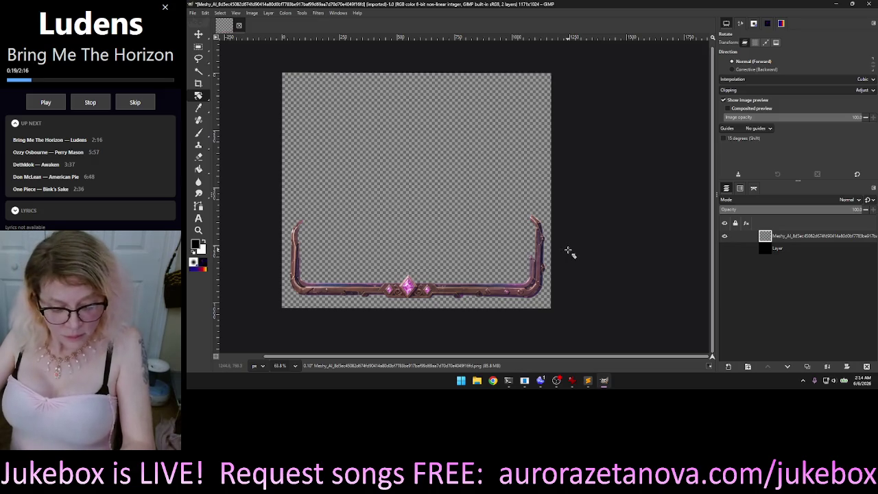
Step: Browse the canvas Layer menu without choosing anything, and select the 3D Transform tool
right_click(485, 259)
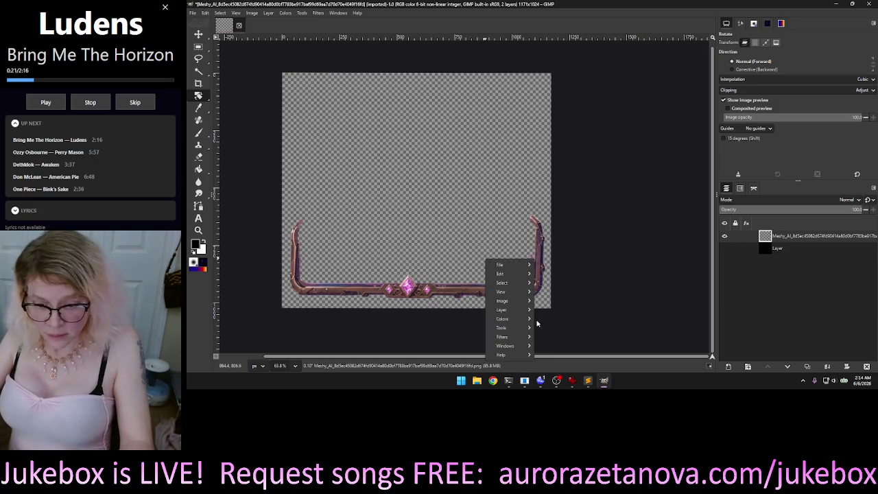
mouse_move(502, 309)
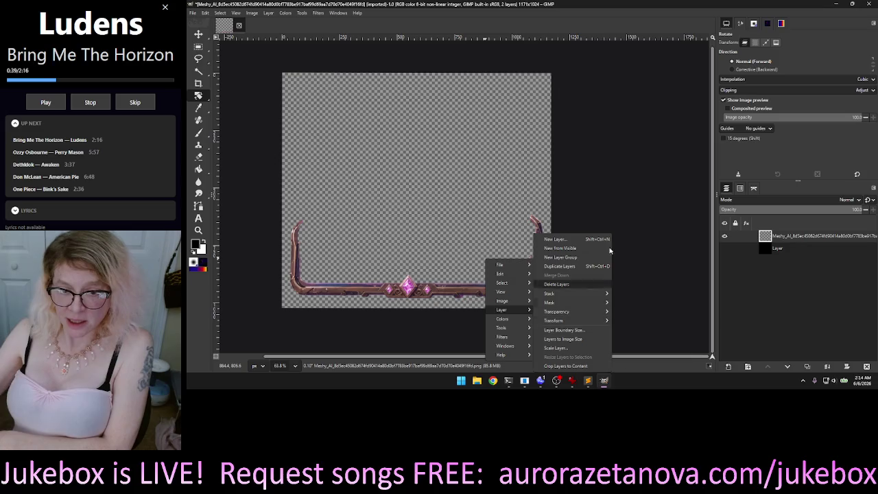
click(532, 94)
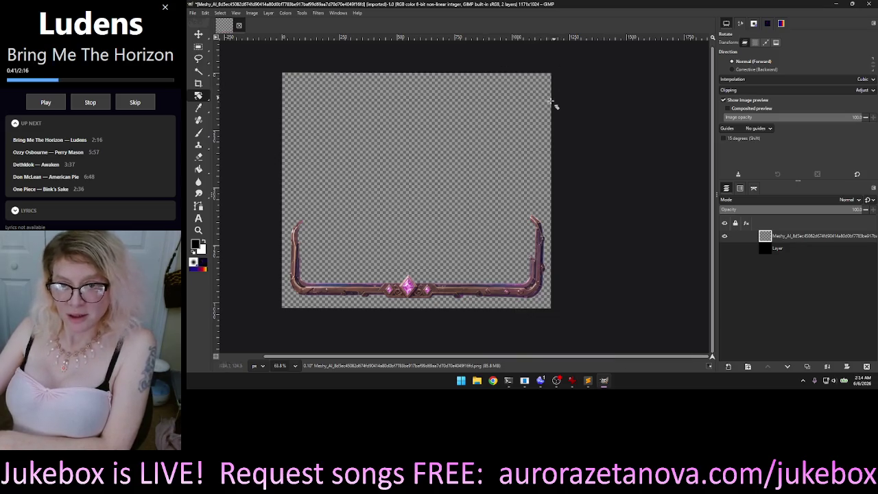
right_click(543, 101)
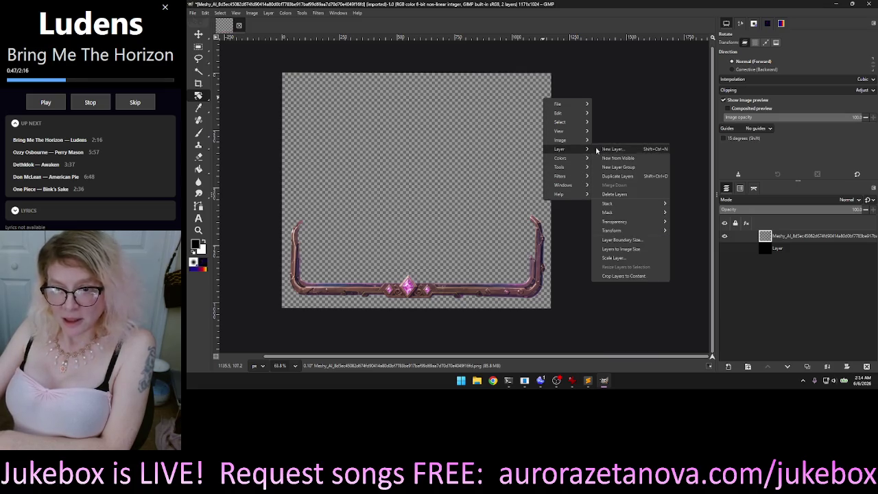
mouse_move(560, 149)
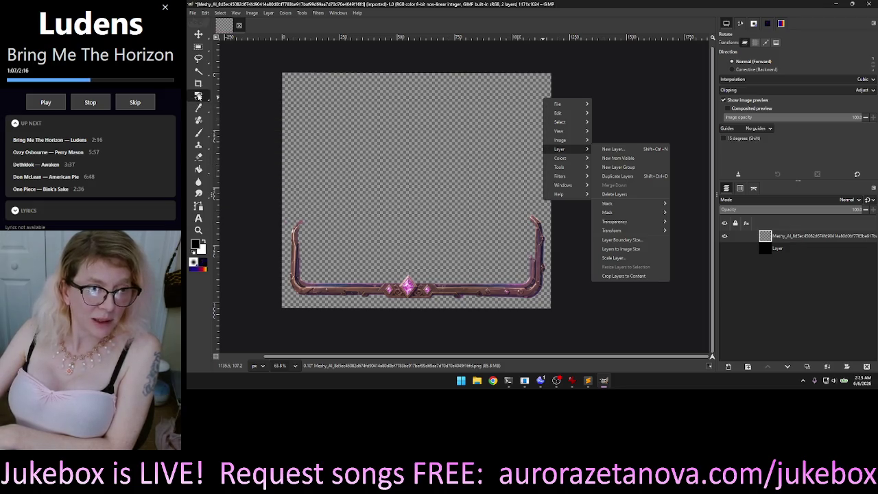
key(Escape)
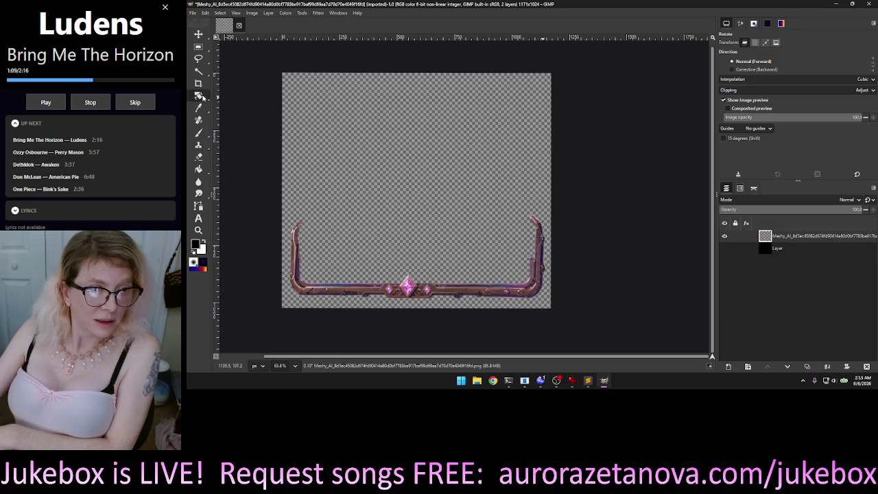
mouse_move(198, 95)
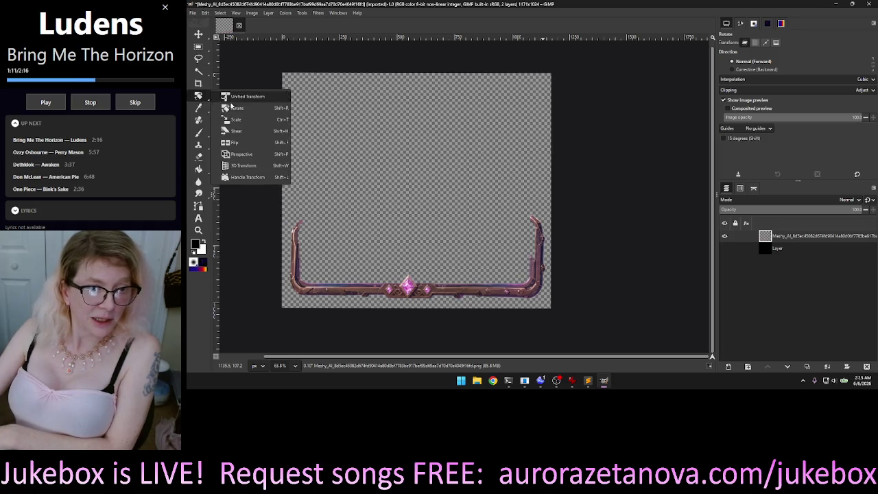
click(252, 167)
click(448, 157)
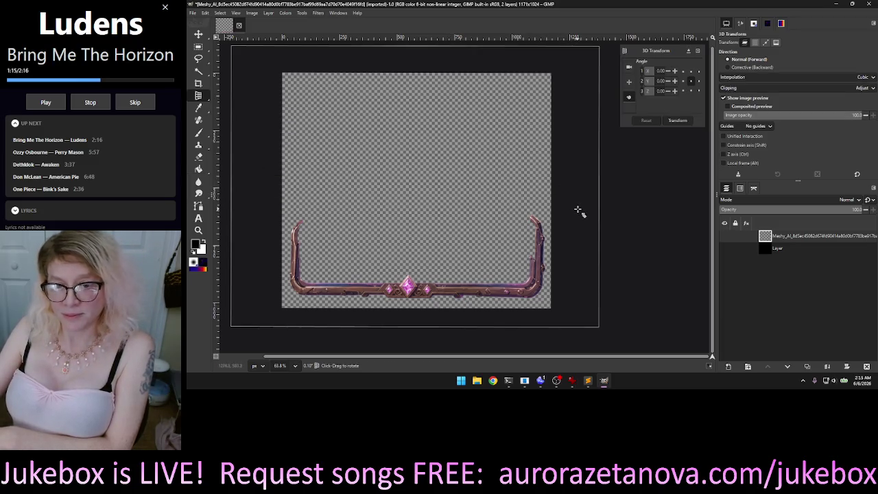
Step: Tilt the bronze frame through several 3D perspective angles in the transform preview
drag(582, 217, 586, 213)
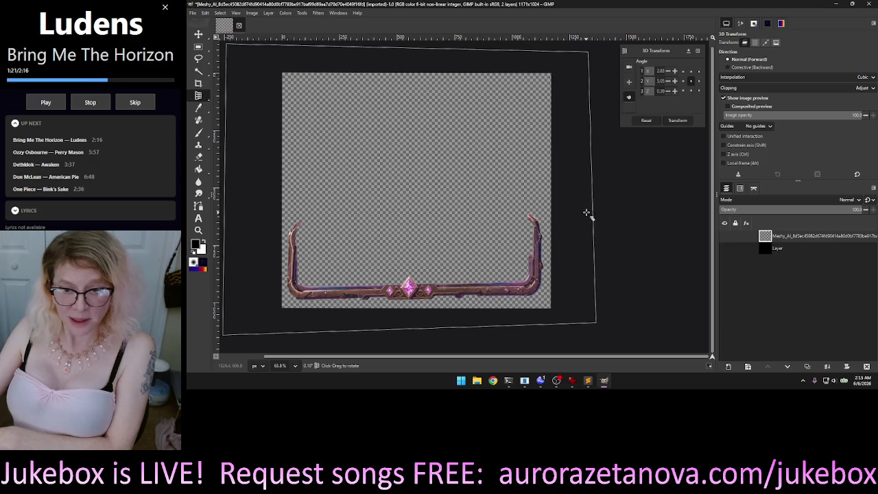
drag(587, 56, 581, 63)
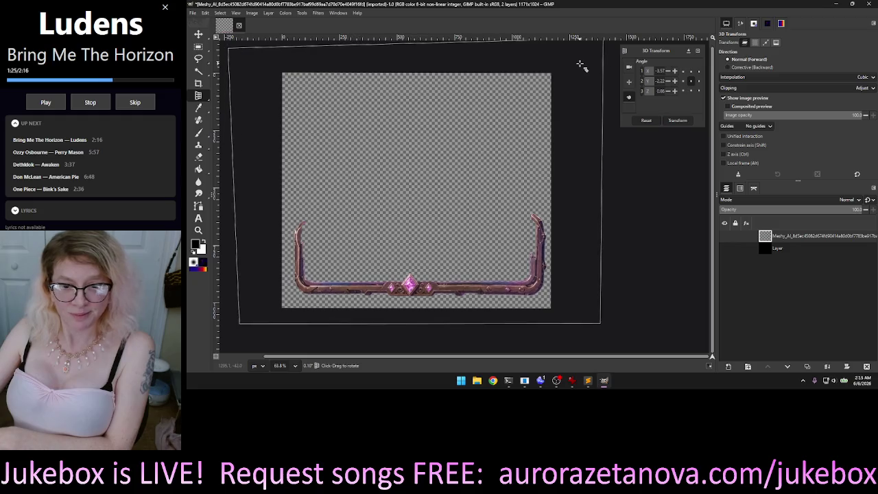
drag(257, 77, 258, 77)
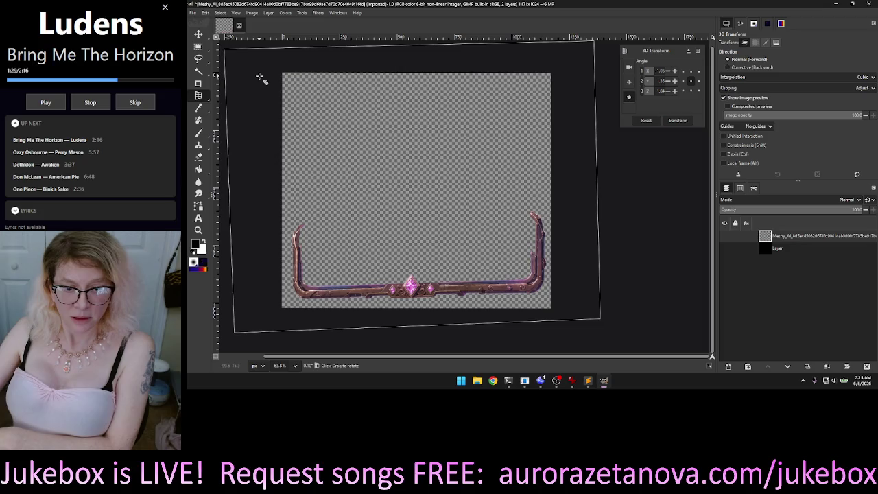
mouse_move(584, 320)
mouse_down()
mouse_move(579, 326)
mouse_move(575, 281)
mouse_up()
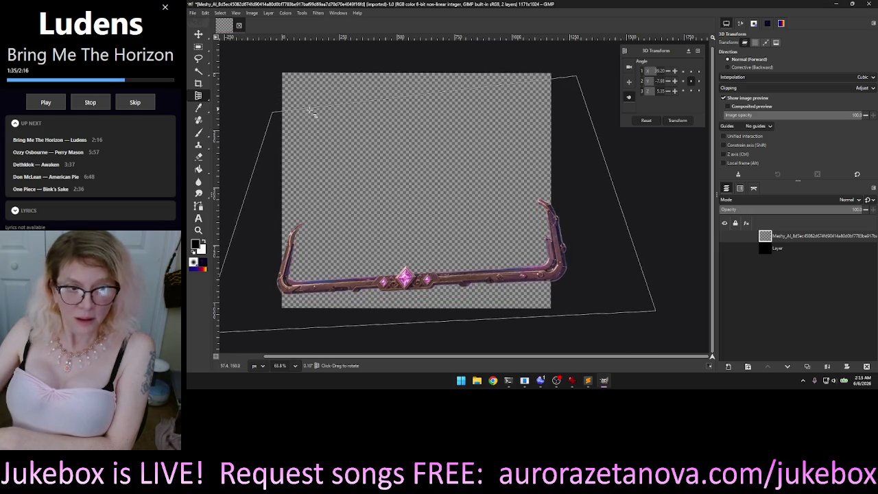
mouse_move(543, 112)
mouse_down()
mouse_move(574, 92)
mouse_move(554, 108)
mouse_move(560, 102)
mouse_up()
mouse_move(311, 130)
mouse_down()
mouse_move(320, 131)
mouse_move(269, 295)
mouse_move(245, 300)
mouse_move(636, 206)
mouse_up()
mouse_move(567, 80)
mouse_down()
mouse_move(575, 88)
mouse_move(398, 184)
mouse_up()
mouse_move(277, 157)
mouse_down()
mouse_move(658, 227)
mouse_move(680, 263)
mouse_move(659, 256)
mouse_move(637, 267)
mouse_move(644, 261)
mouse_up()
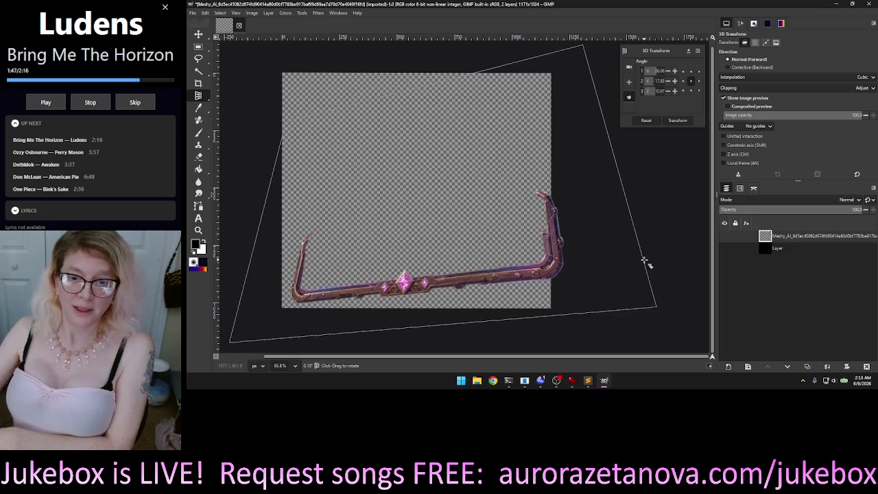
Step: Settle the 3D preview to a gentle tilt near −2.99°, 6.09° and −1.74°
mouse_move(478, 110)
mouse_down()
mouse_move(495, 122)
mouse_move(496, 103)
mouse_up()
mouse_move(299, 138)
mouse_down()
mouse_move(320, 131)
mouse_move(320, 122)
mouse_move(468, 221)
mouse_up()
mouse_move(611, 239)
mouse_down()
mouse_move(659, 241)
mouse_move(639, 257)
mouse_move(523, 261)
mouse_up()
drag(232, 269, 214, 261)
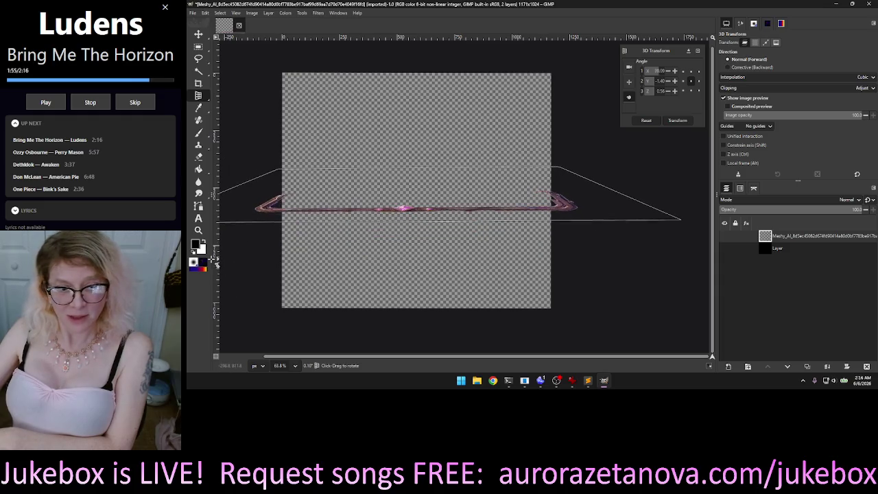
drag(415, 226, 421, 310)
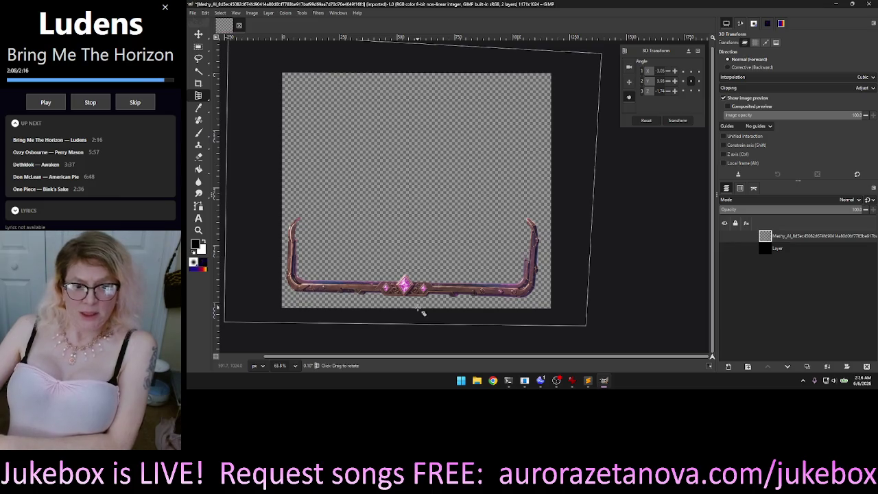
drag(418, 308, 424, 312)
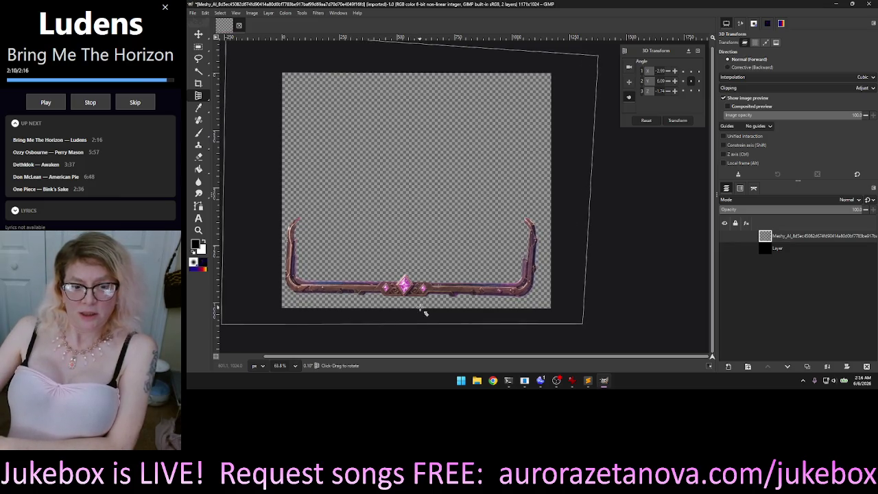
right_click(387, 214)
click(349, 184)
mouse_move(347, 155)
mouse_down()
mouse_move(409, 106)
mouse_move(374, 145)
mouse_up()
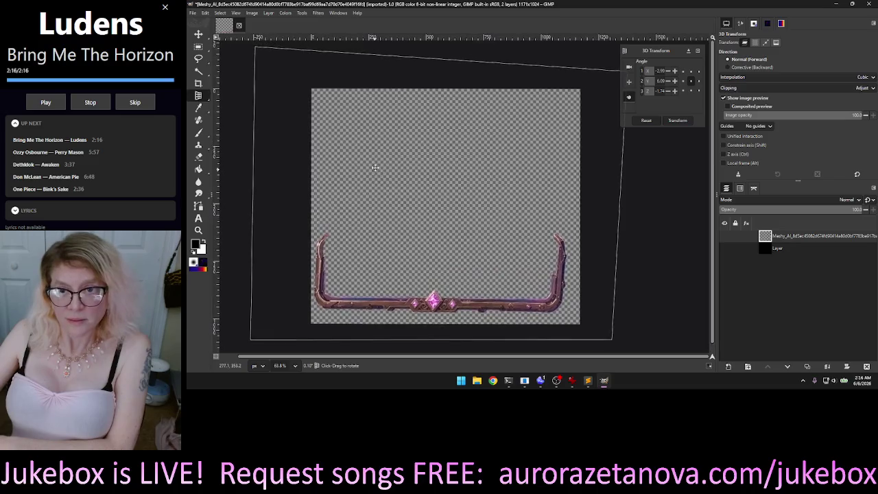
scroll(572, 156, right, 3)
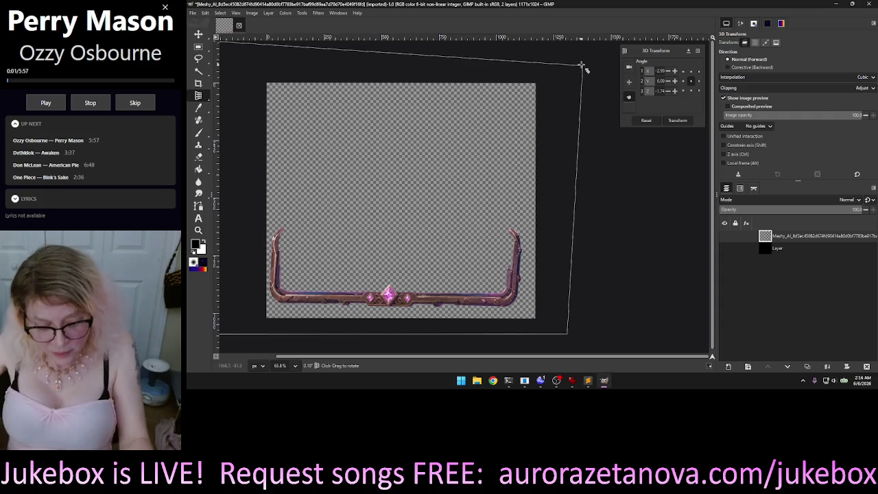
Step: Try further 3D rotations of the frame, panning the view to the right
drag(578, 71, 578, 67)
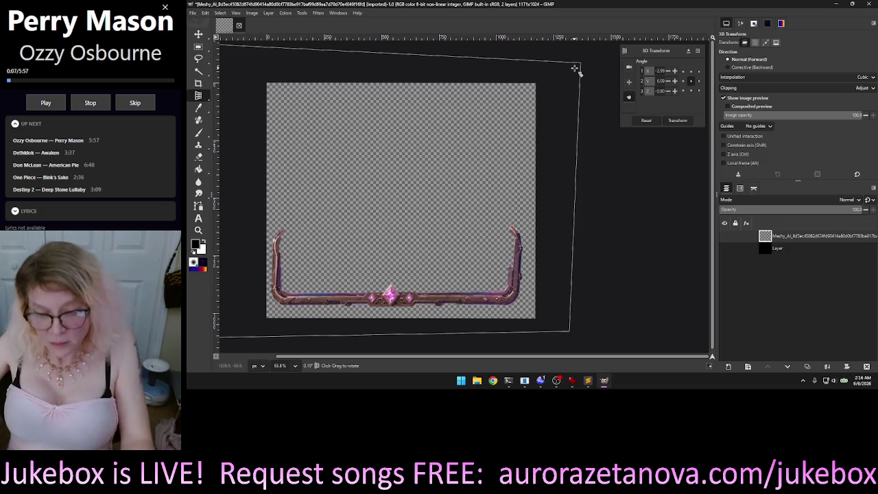
mouse_move(575, 69)
mouse_down()
mouse_move(583, 72)
mouse_move(526, 78)
mouse_move(598, 78)
mouse_move(559, 82)
mouse_move(586, 74)
mouse_move(586, 61)
mouse_move(574, 61)
mouse_move(583, 65)
mouse_up()
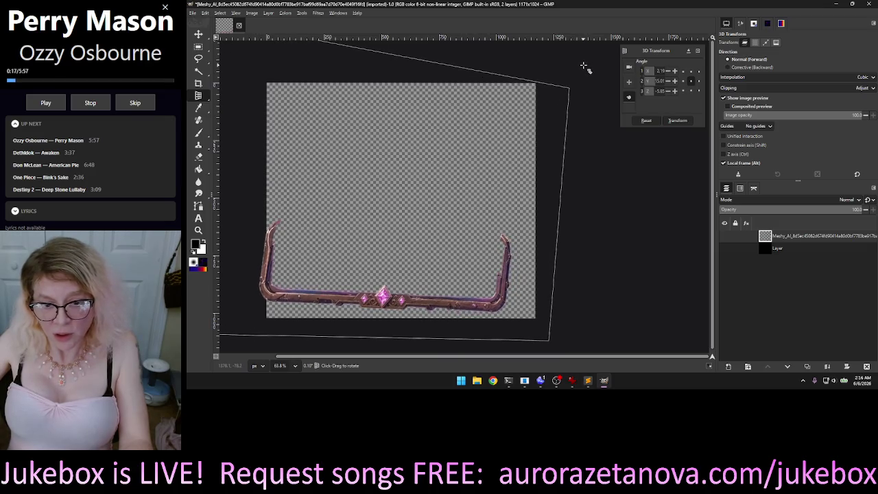
mouse_move(365, 151)
mouse_down()
mouse_move(353, 168)
mouse_move(346, 164)
mouse_move(369, 160)
mouse_move(355, 150)
mouse_up()
drag(247, 131, 246, 140)
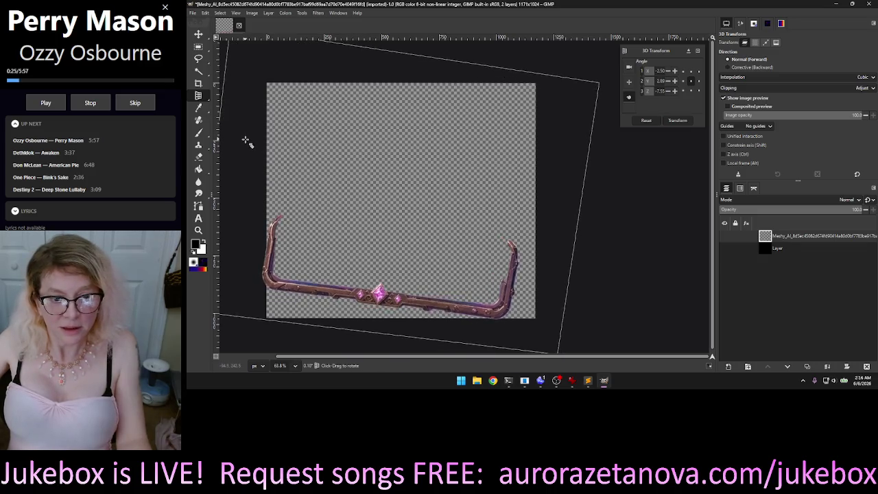
right_click(248, 130)
key(Escape)
mouse_move(263, 85)
mouse_down()
mouse_move(308, 78)
mouse_move(286, 100)
mouse_move(286, 118)
mouse_move(286, 108)
mouse_up()
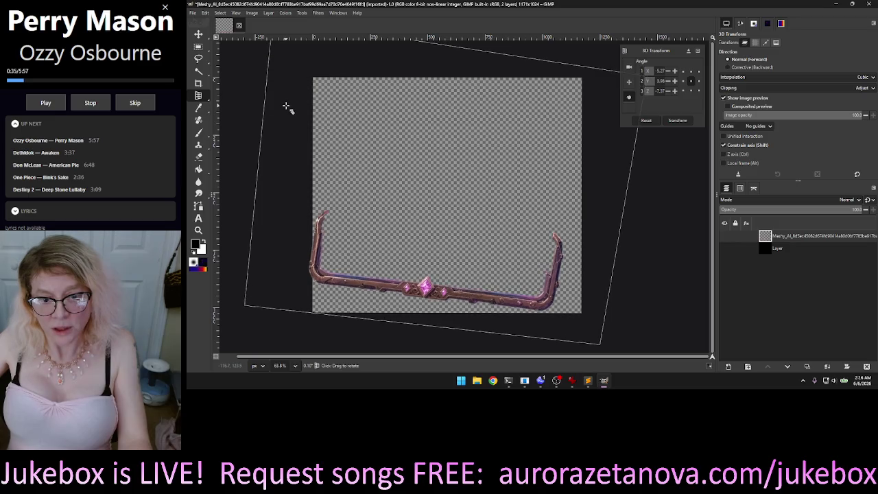
Step: Swing the frame into steep 3D tilts and back toward flat
mouse_move(477, 320)
mouse_down()
mouse_move(505, 320)
mouse_move(453, 325)
mouse_move(481, 332)
mouse_move(471, 329)
mouse_up()
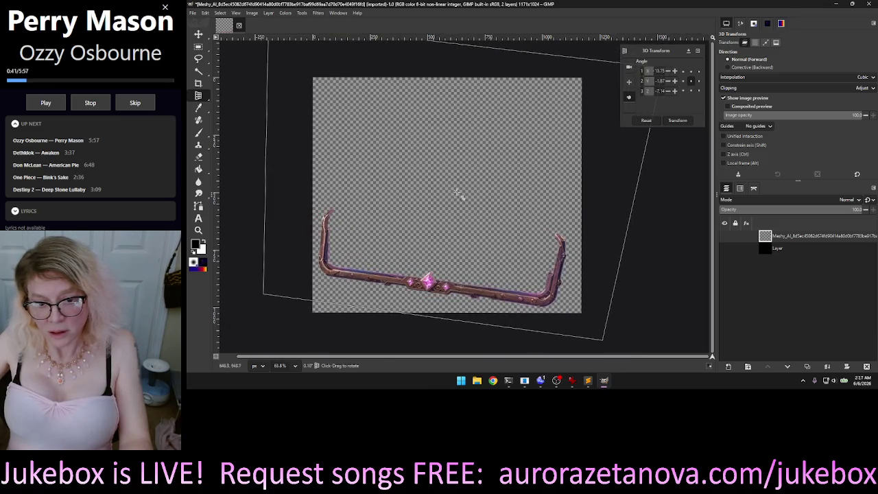
drag(459, 127, 475, 136)
drag(276, 167, 509, 183)
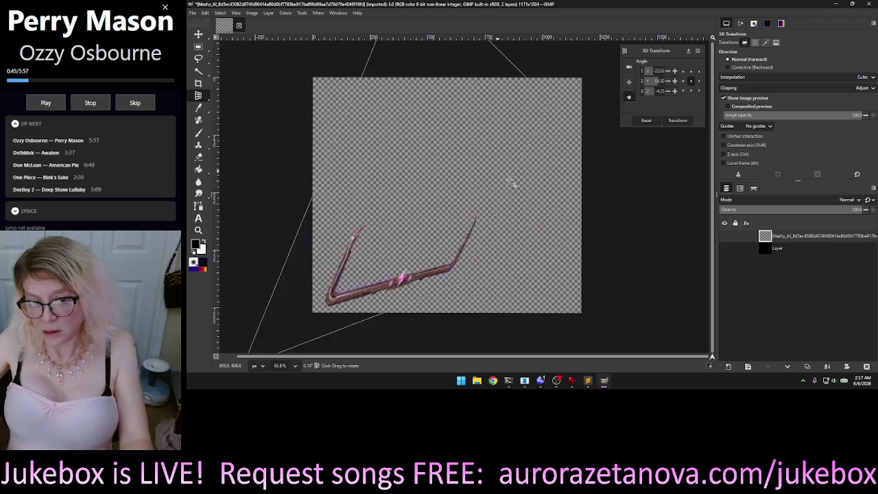
mouse_move(449, 179)
mouse_down()
mouse_move(354, 176)
mouse_move(519, 182)
mouse_move(431, 187)
mouse_move(502, 191)
mouse_move(476, 125)
mouse_move(514, 112)
mouse_move(390, 84)
mouse_move(449, 249)
mouse_move(539, 266)
mouse_move(494, 302)
mouse_move(447, 309)
mouse_move(466, 343)
mouse_move(501, 367)
mouse_up()
mouse_move(575, 111)
mouse_down()
mouse_move(608, 151)
mouse_move(589, 210)
mouse_move(547, 252)
mouse_move(558, 227)
mouse_move(627, 172)
mouse_move(418, 168)
mouse_up()
mouse_move(442, 212)
mouse_down()
mouse_move(414, 212)
mouse_move(473, 208)
mouse_move(480, 225)
mouse_move(503, 231)
mouse_move(490, 166)
mouse_move(517, 105)
mouse_move(515, 141)
mouse_move(584, 142)
mouse_move(589, 160)
mouse_move(552, 124)
mouse_up()
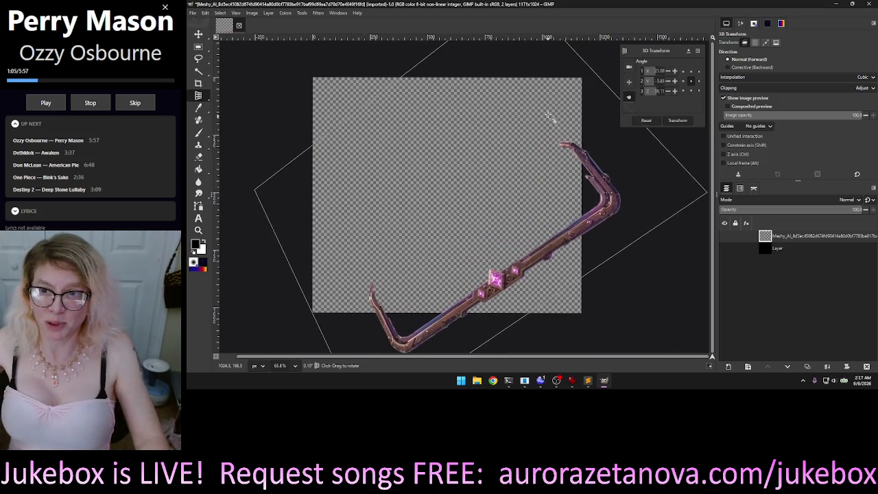
Step: Bring the 3D tilt back toward level, then cancel the transform, leaving the frame flat
mouse_move(292, 231)
mouse_down()
mouse_move(330, 249)
mouse_move(341, 233)
mouse_up()
mouse_move(527, 295)
mouse_down()
mouse_move(482, 345)
mouse_move(559, 349)
mouse_move(570, 308)
mouse_move(619, 261)
mouse_move(641, 287)
mouse_move(635, 293)
mouse_up()
mouse_move(481, 69)
mouse_down()
mouse_move(528, 59)
mouse_move(471, 43)
mouse_move(483, 43)
mouse_up()
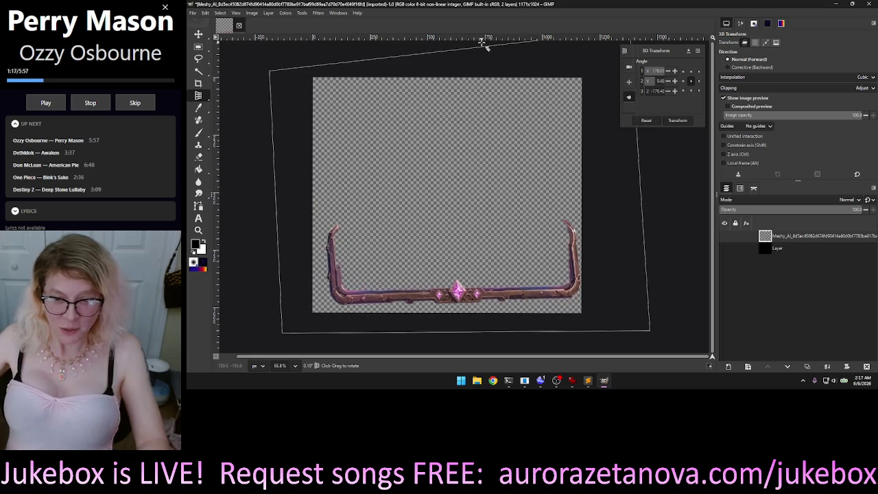
mouse_move(621, 165)
mouse_down()
mouse_move(620, 173)
mouse_move(623, 149)
mouse_up()
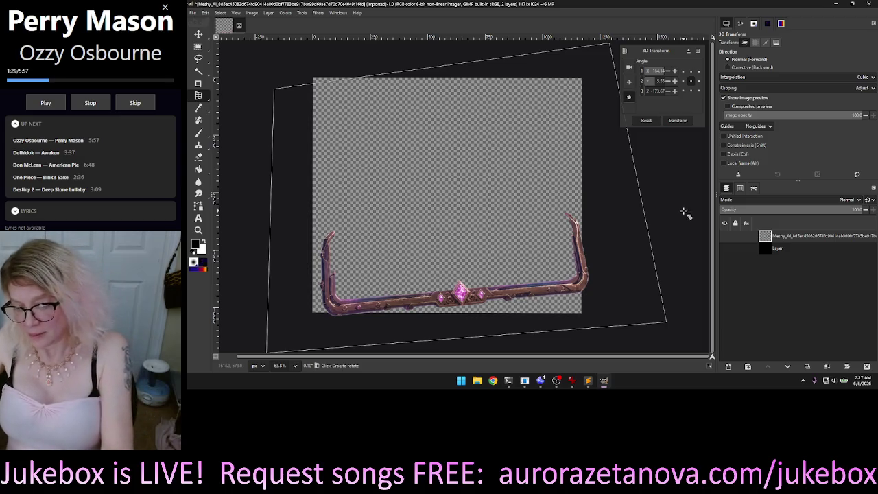
key(Escape)
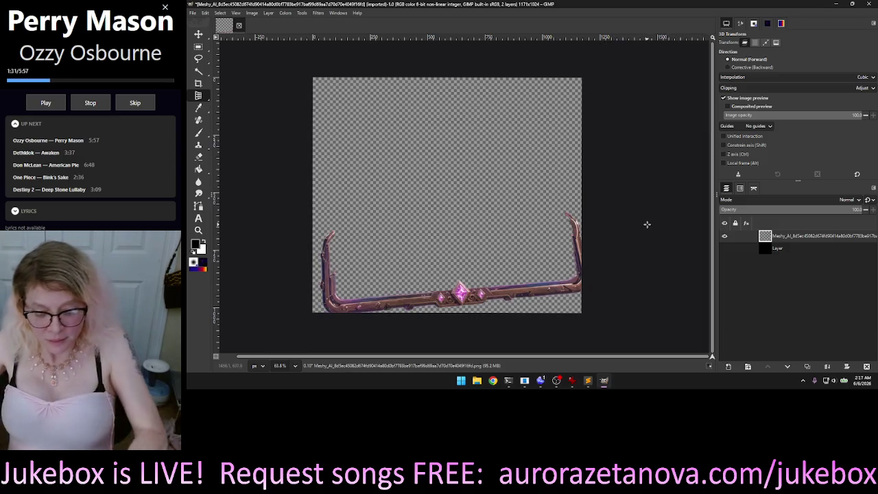
key(shift+s)
click(652, 151)
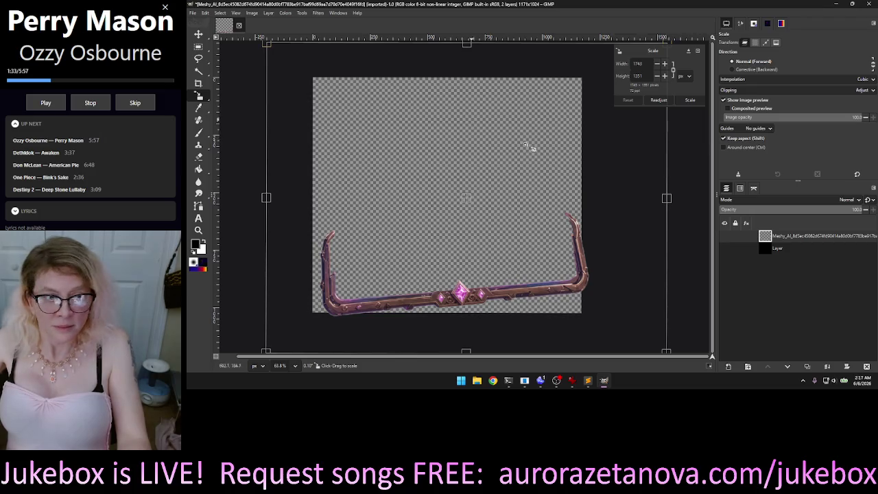
key(Escape)
right_click(526, 207)
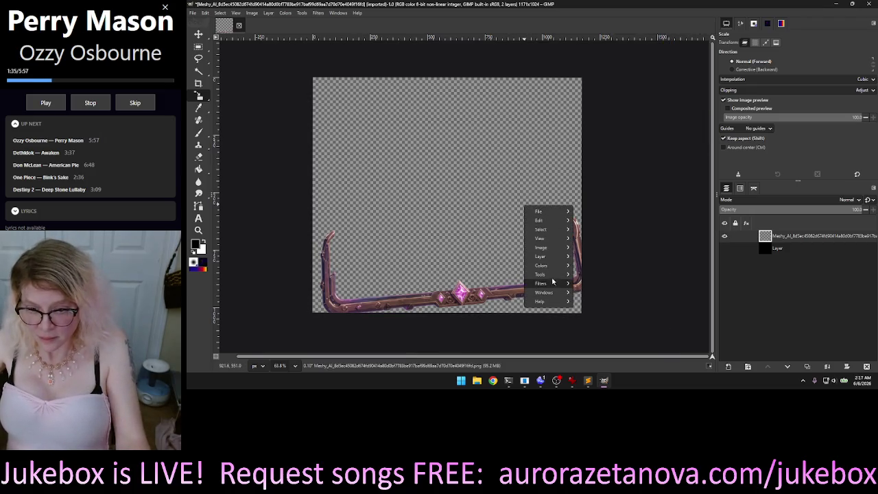
mouse_move(542, 256)
mouse_move(594, 321)
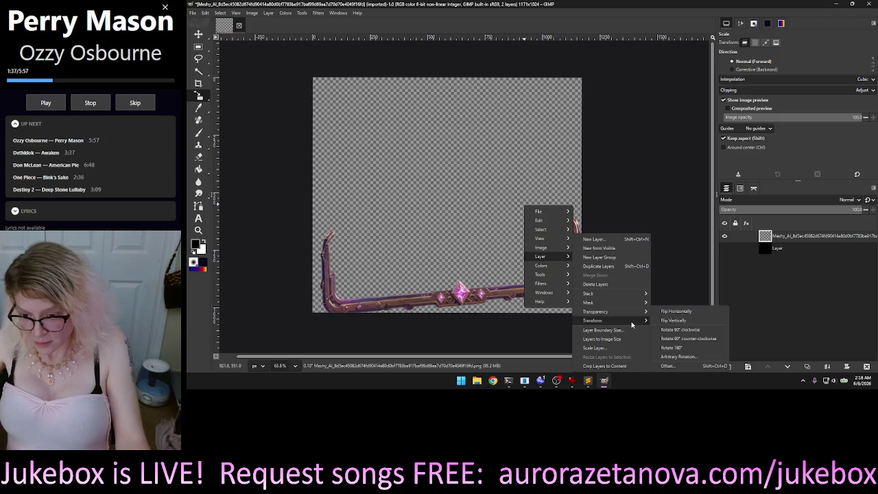
click(683, 358)
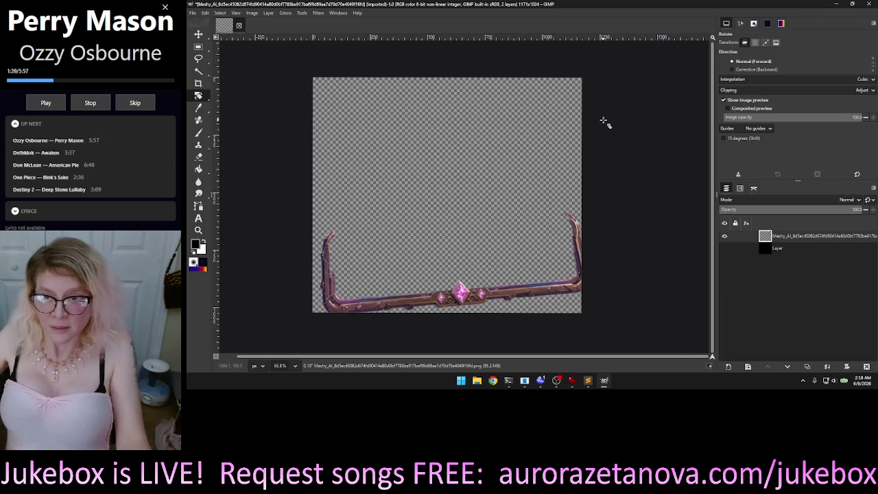
drag(604, 121, 621, 131)
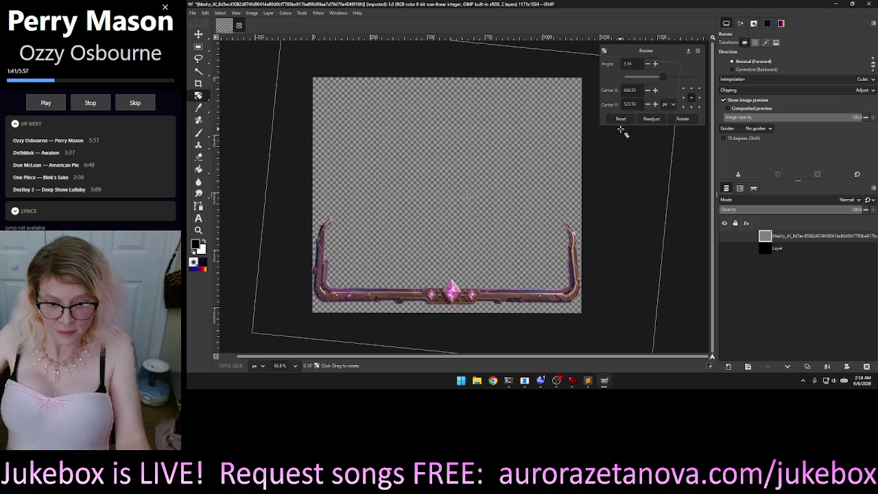
drag(622, 130, 637, 176)
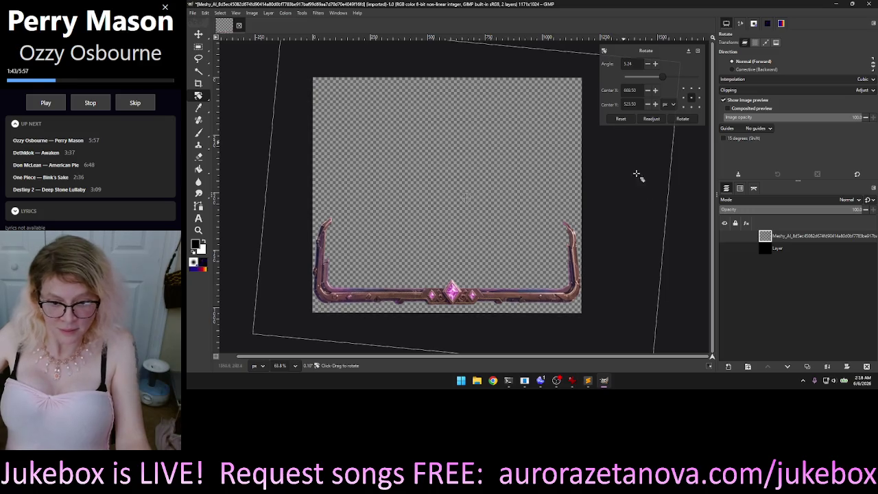
key(Escape)
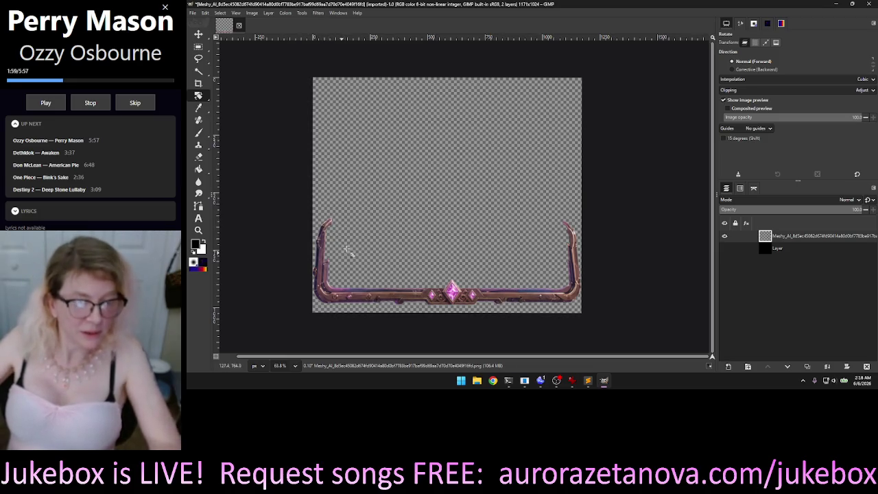
scroll(347, 248, up, 2)
scroll(356, 246, down, 1)
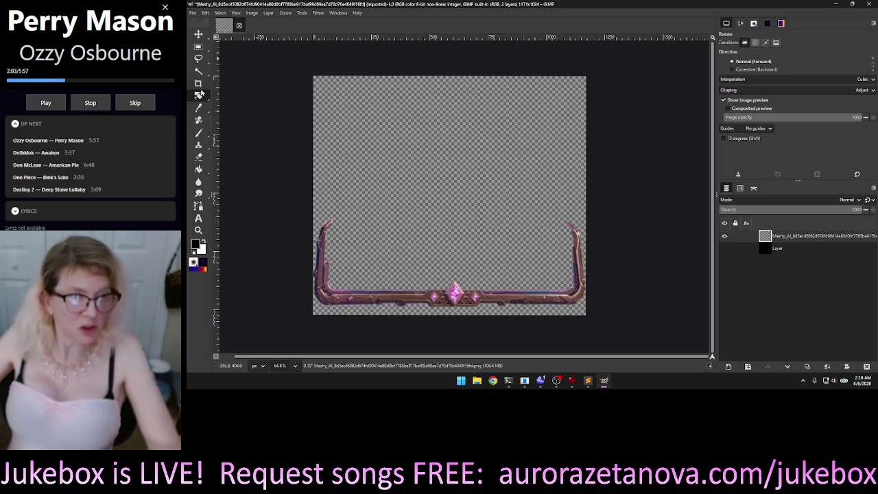
click(199, 46)
Step: Draw and clear a rectangle selection, then choose File > Export As
mouse_move(273, 72)
mouse_down()
mouse_move(673, 252)
mouse_move(682, 232)
mouse_move(711, 227)
mouse_move(639, 229)
mouse_up()
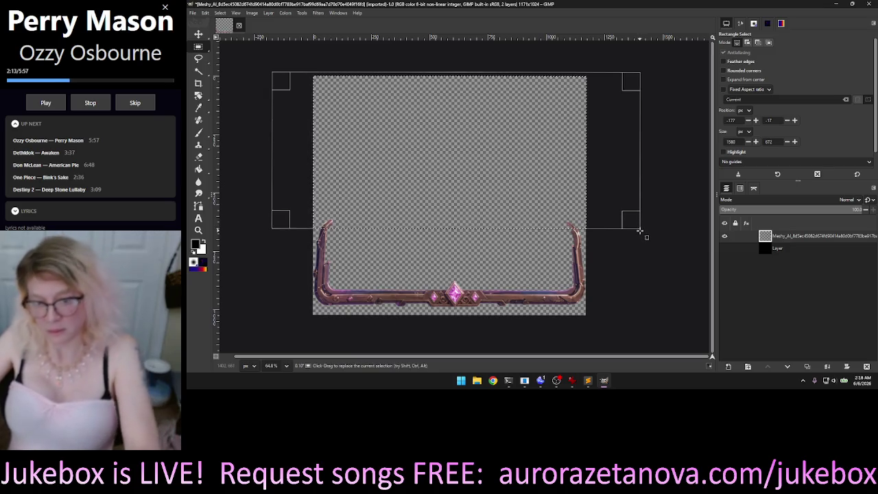
click(672, 316)
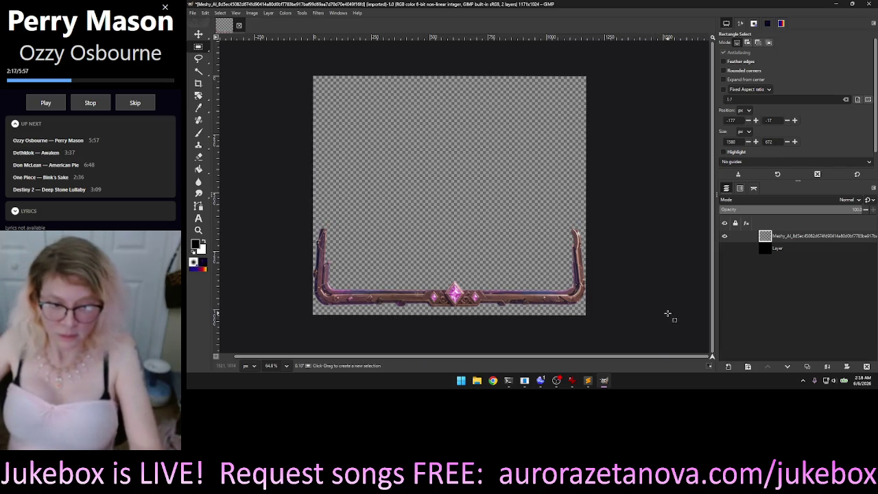
click(193, 13)
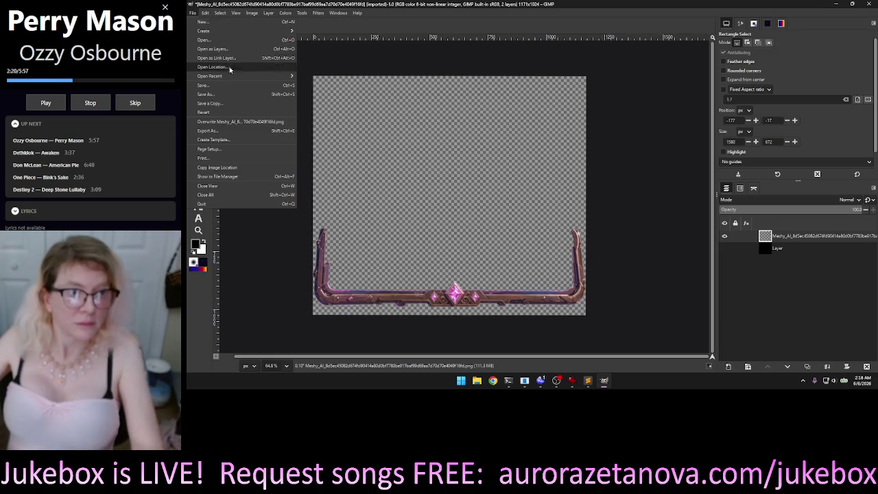
click(224, 132)
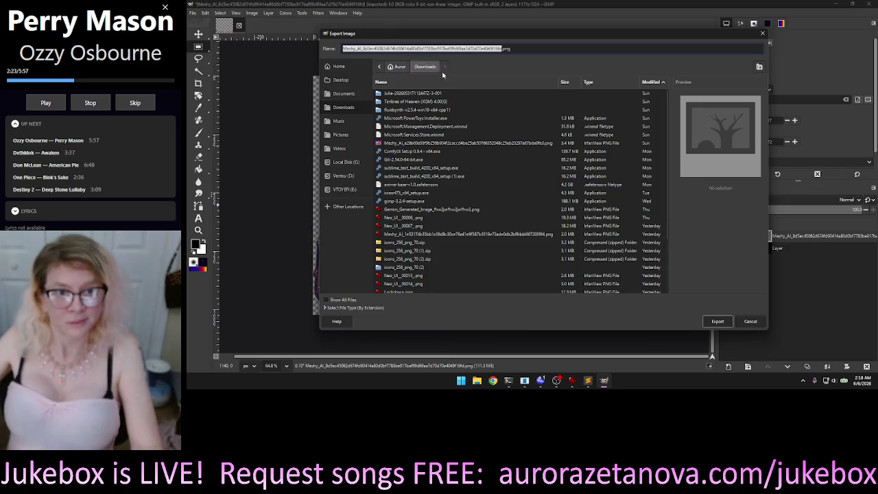
Step: Browse the export dialog to D:/Projects/NeoSakura/Game/assets/UI
click(347, 177)
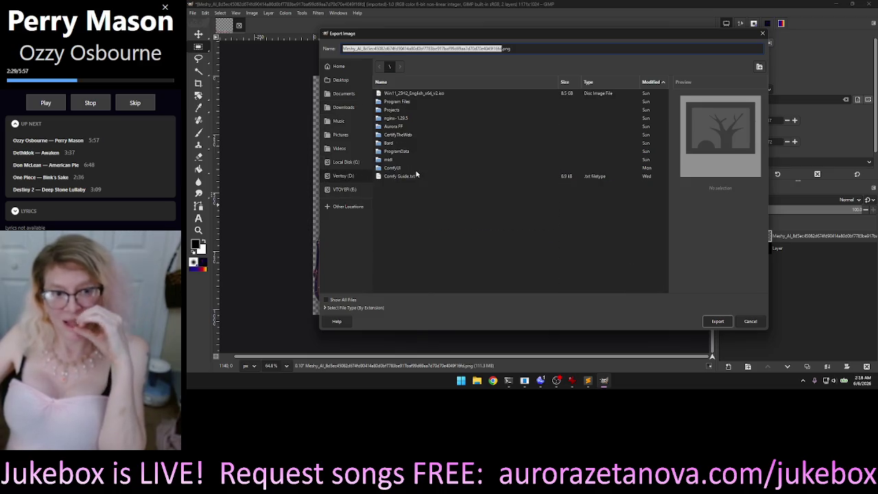
click(404, 110)
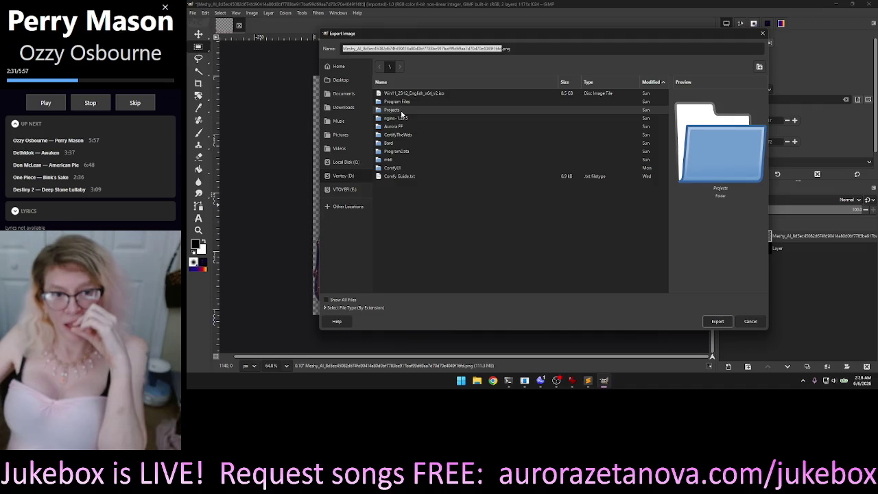
double_click(403, 111)
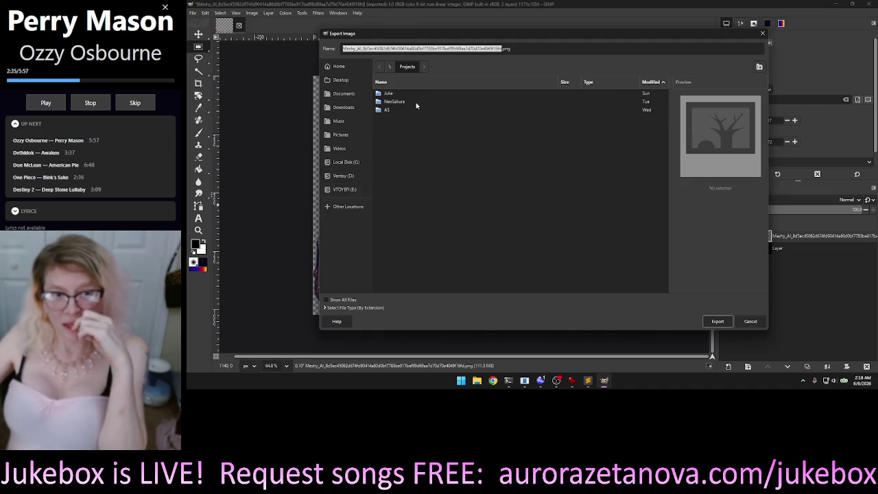
double_click(403, 104)
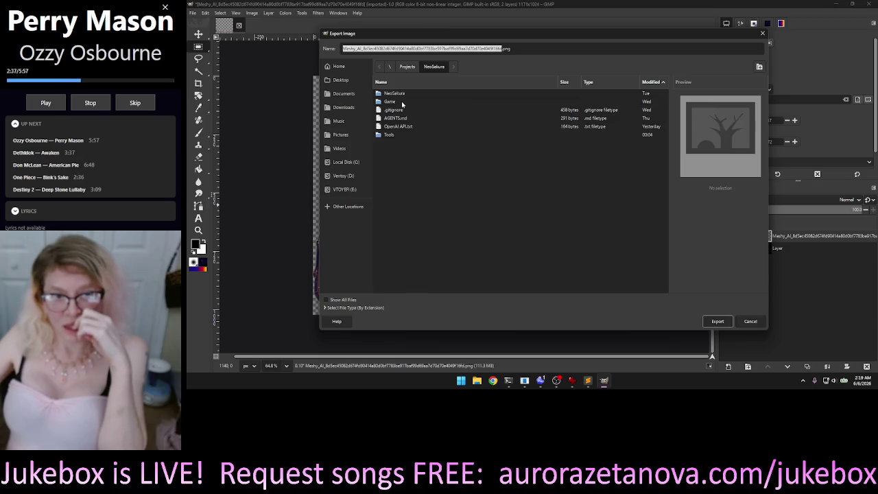
double_click(402, 102)
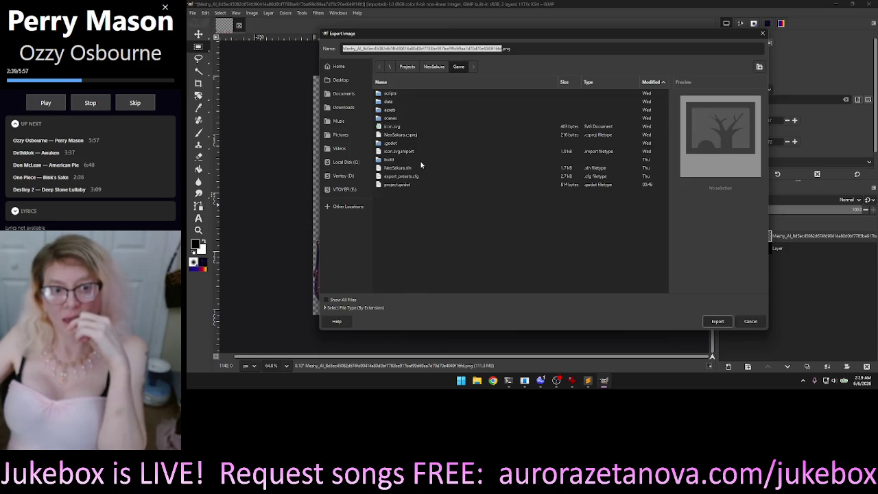
double_click(400, 111)
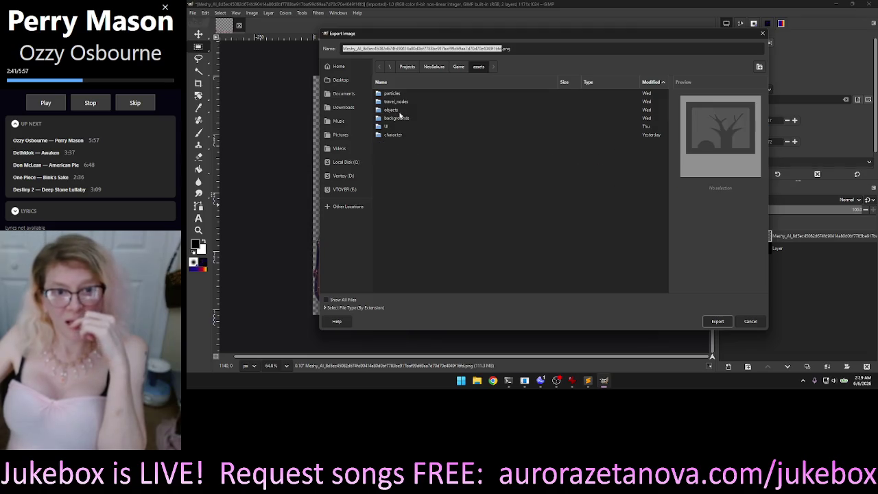
double_click(395, 127)
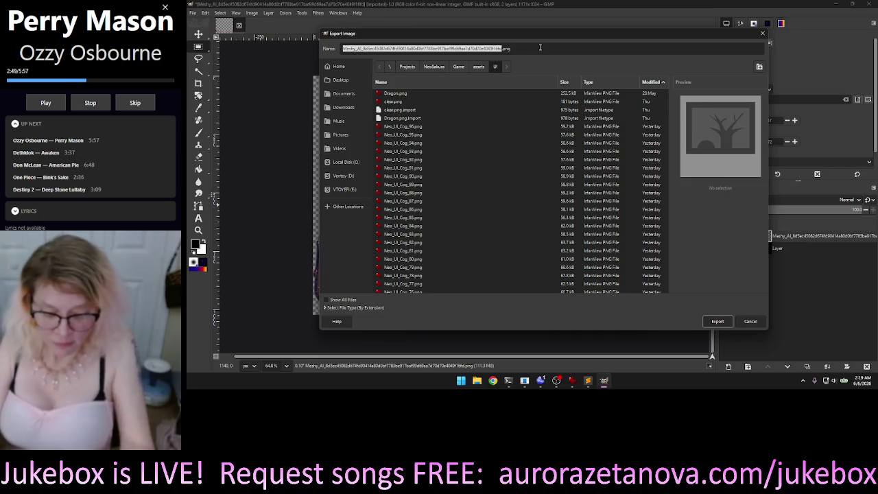
Step: Clear stray search text and start retyping the export file name stem
text(aisp)
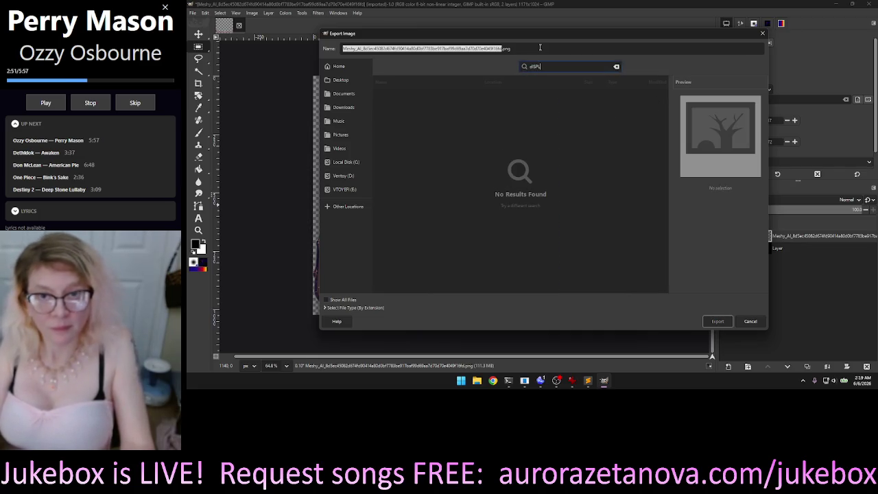
key(BackSpace)
key(BackSpace)
key(BackSpace)
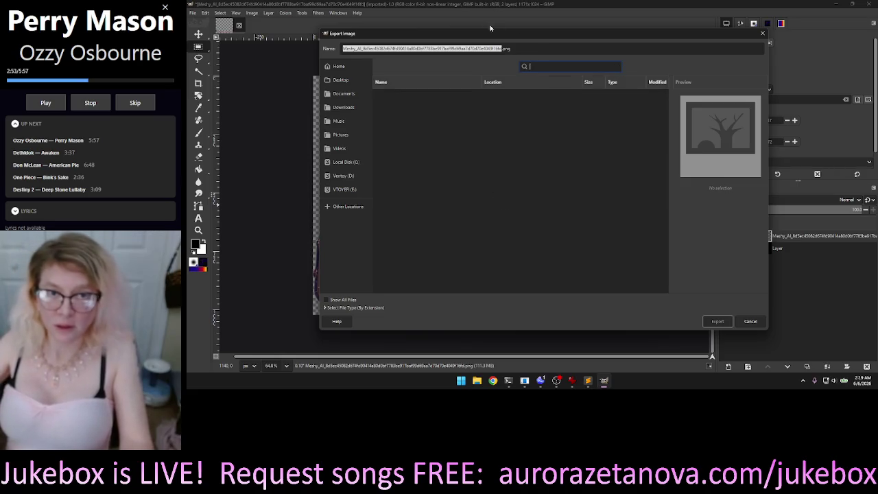
drag(452, 36, 466, 41)
click(358, 55)
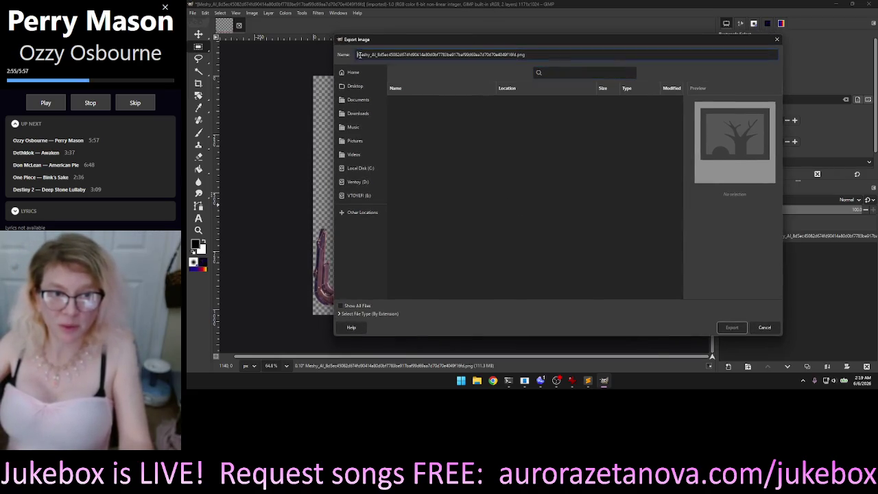
double_click(516, 55)
text(d)
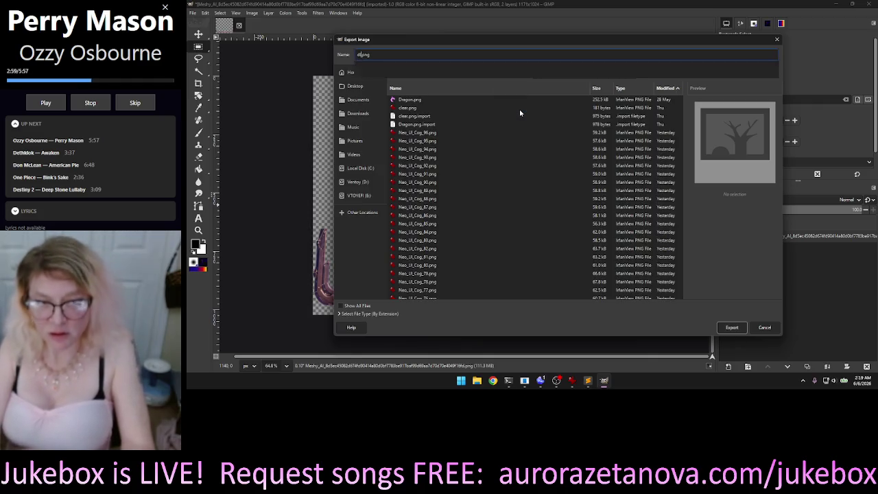
text(ra)
key(BackSpace)
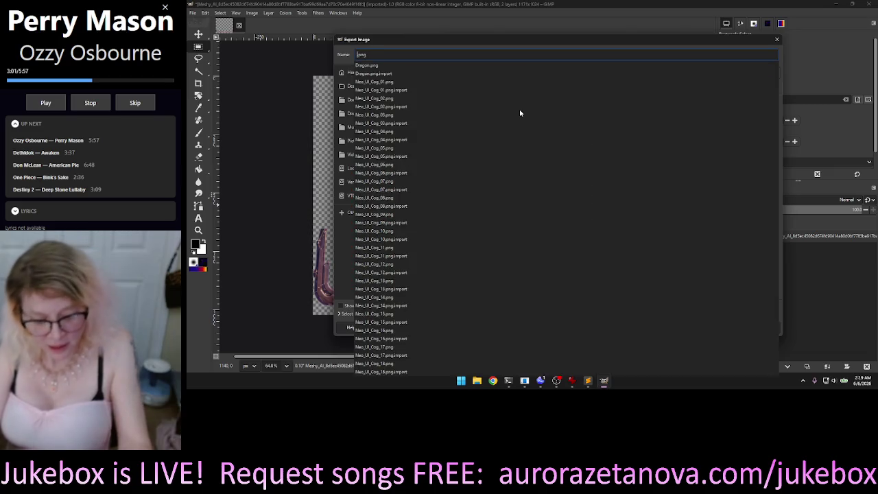
text(Sip)
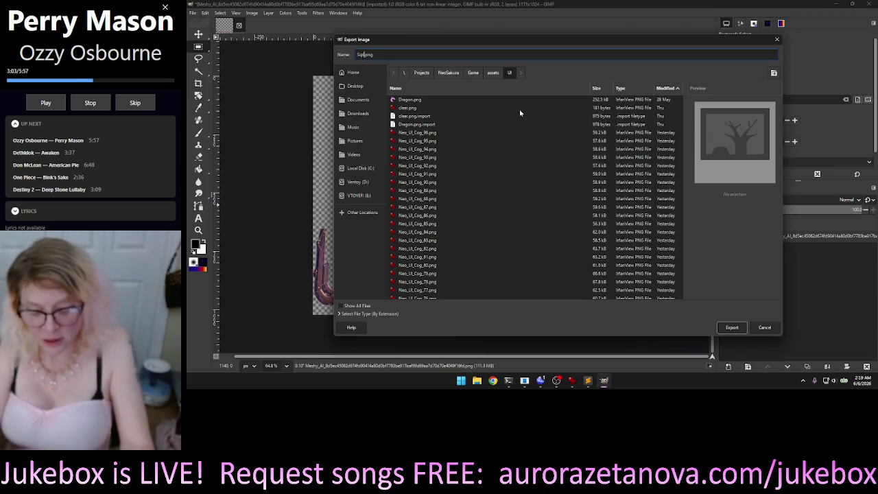
text(l)
key(BackSpace)
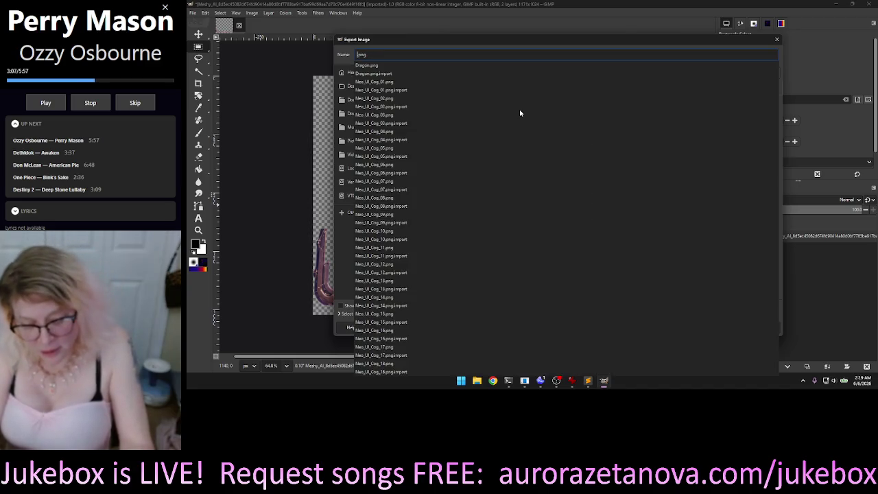
text(D)
text(r)
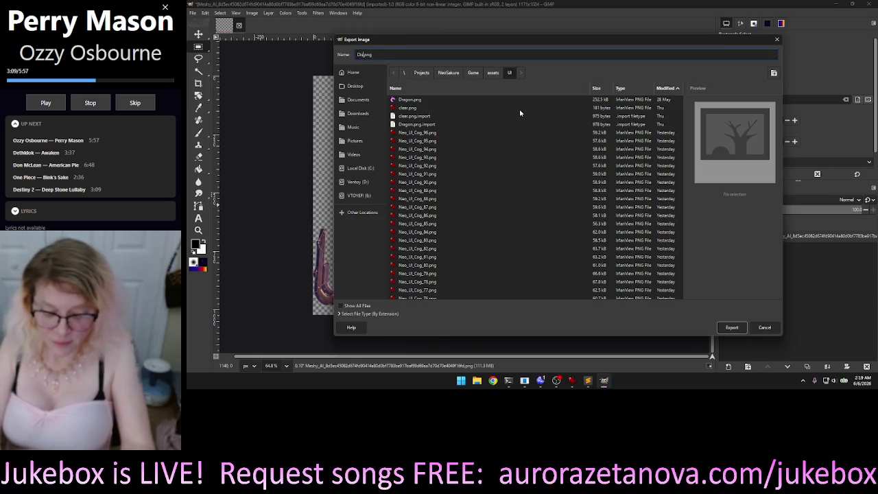
text(lay_Frame_01)
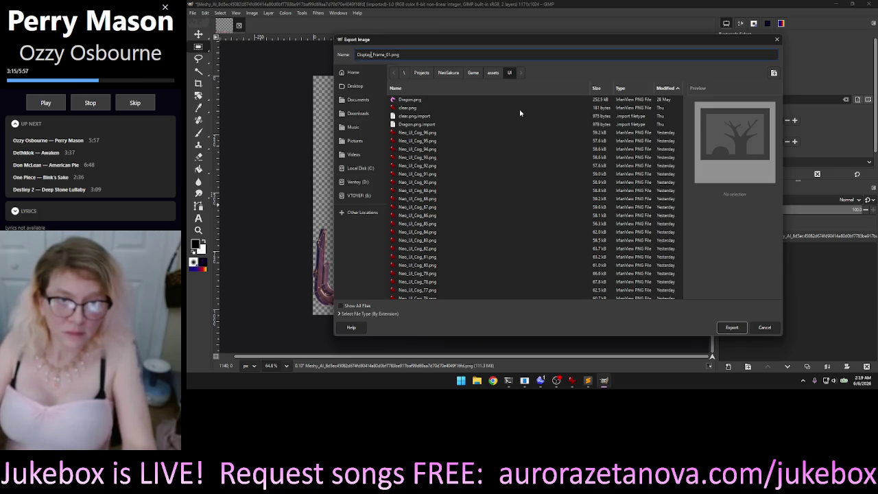
Step: Name the export Neo_UI_Display_Frame_01.png using an existing Neo_UI prefix, then close the dialog
key(Home)
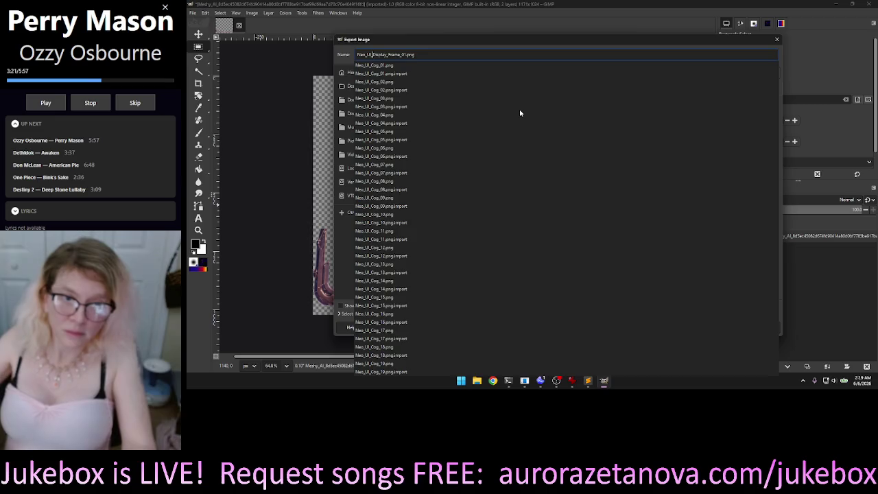
click(528, 98)
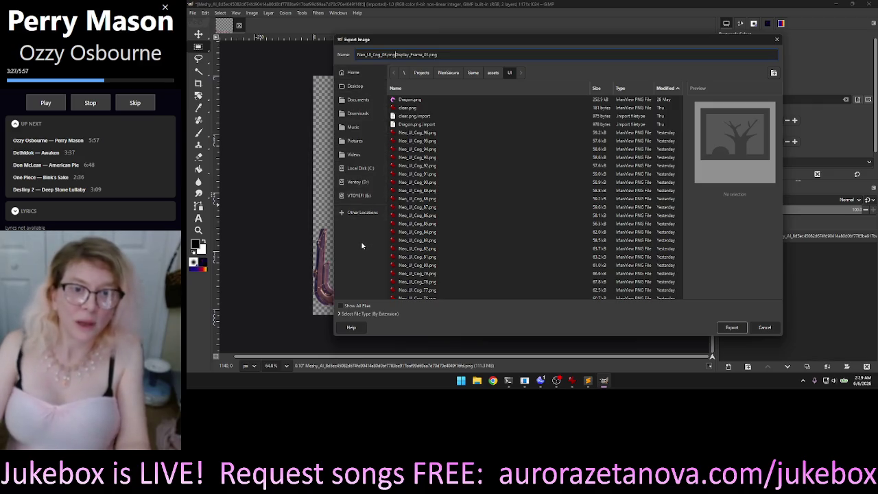
key(BackSpace)
key(BackSpace)
key(BackSpace)
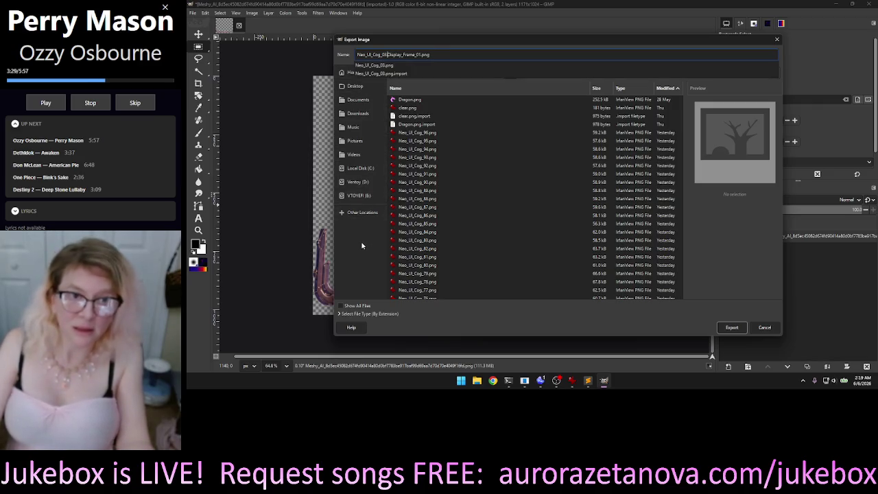
key(BackSpace)
key(BackSpace)
key(BackSpace)
key(BackSpace)
key(BackSpace)
key(BackSpace)
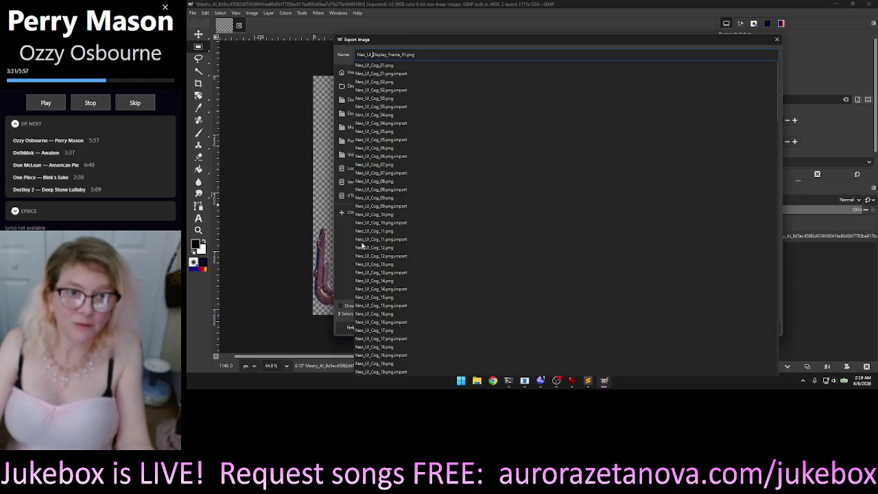
click(454, 55)
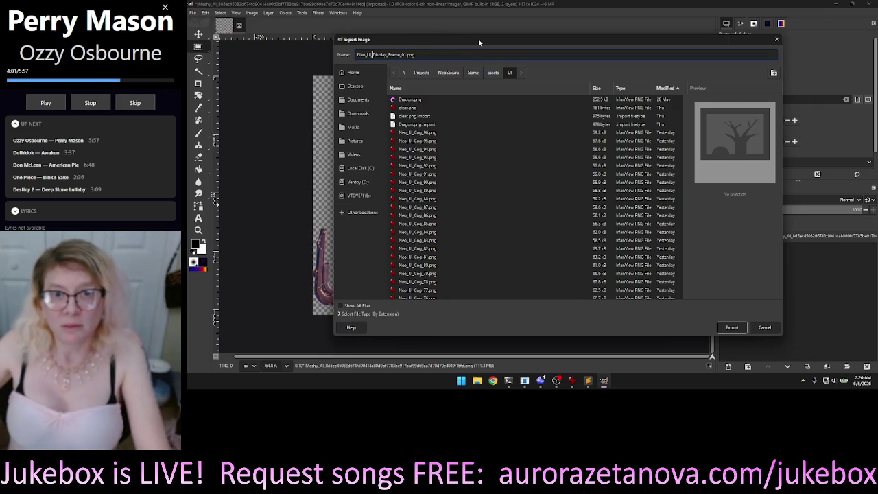
click(777, 41)
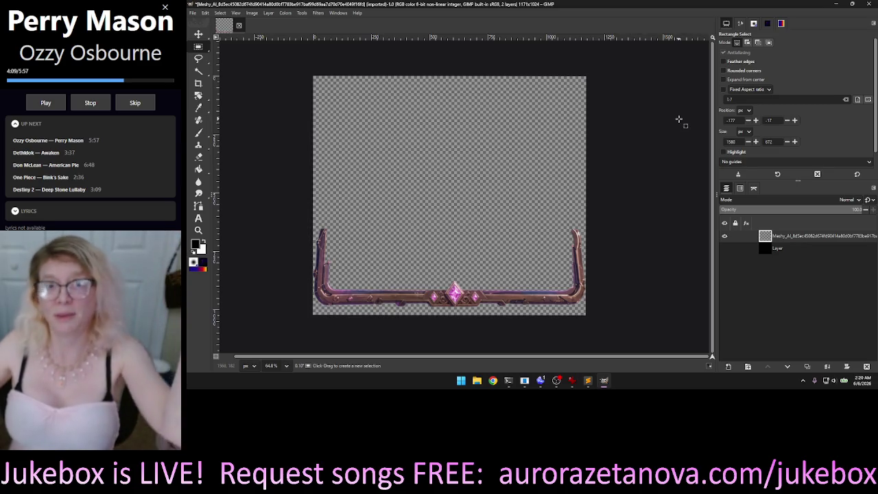
Step: Quit GIMP, discarding the image's unsaved changes
click(870, 5)
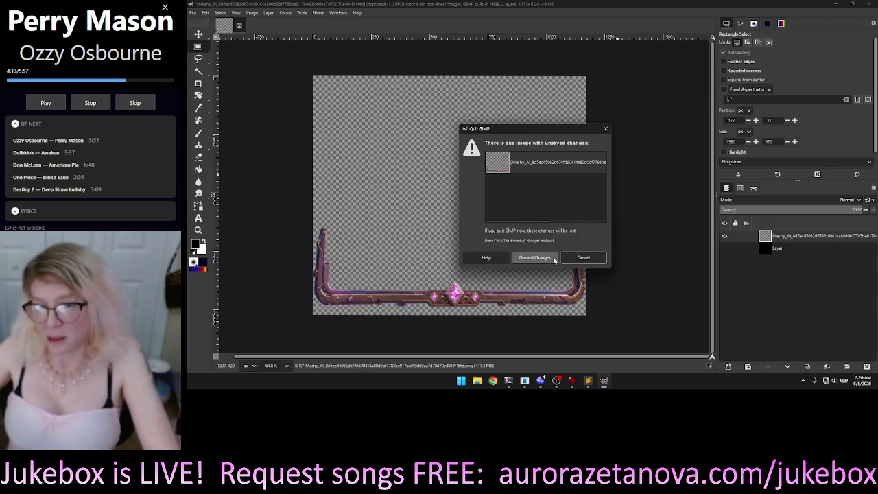
click(549, 258)
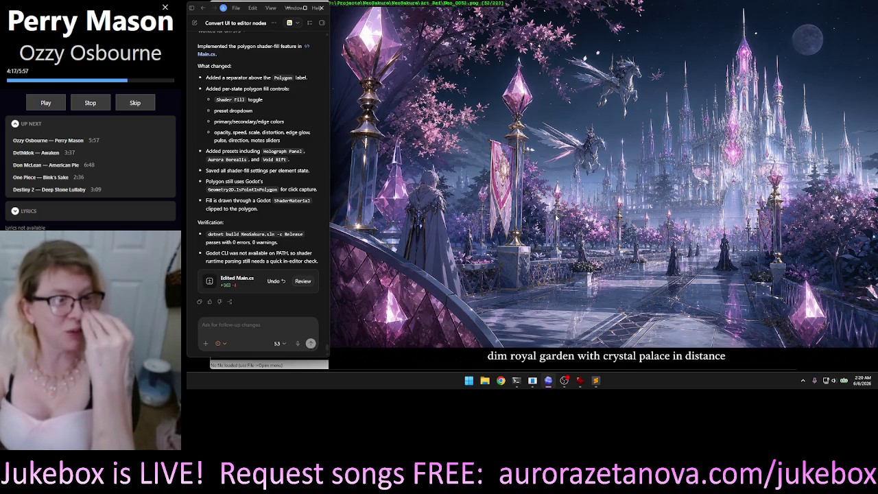
Step: Browse the NeoSakura art images in IrfanView, revisiting the steampunk dragon and snowy cabin
key(Right)
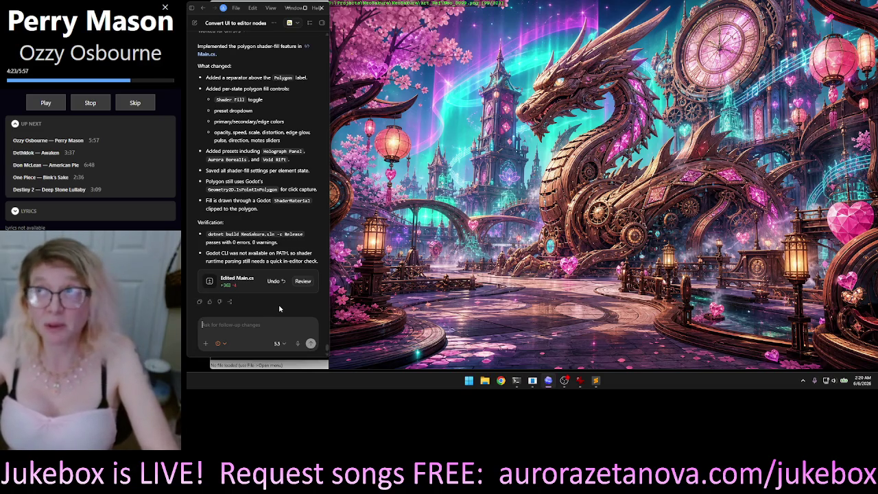
key(Right)
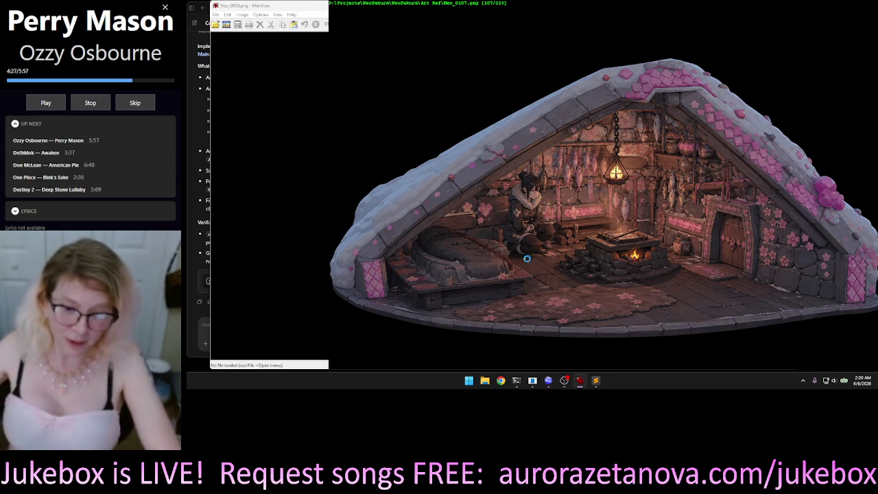
key(Left)
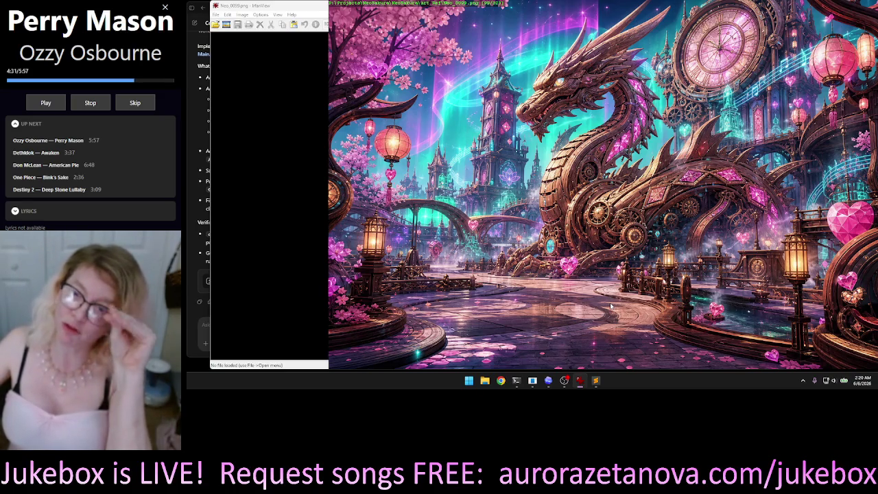
key(Right)
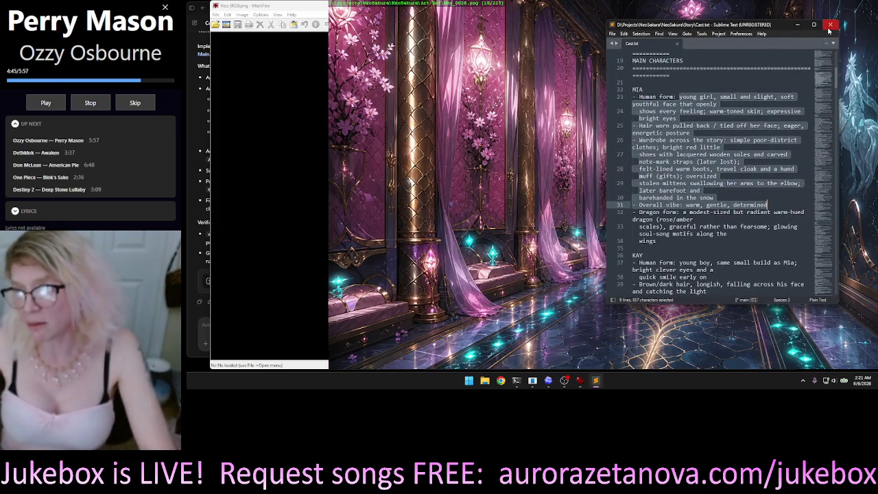
Step: Close the cast notes text file, then bring up and close the code assistant chat
click(831, 27)
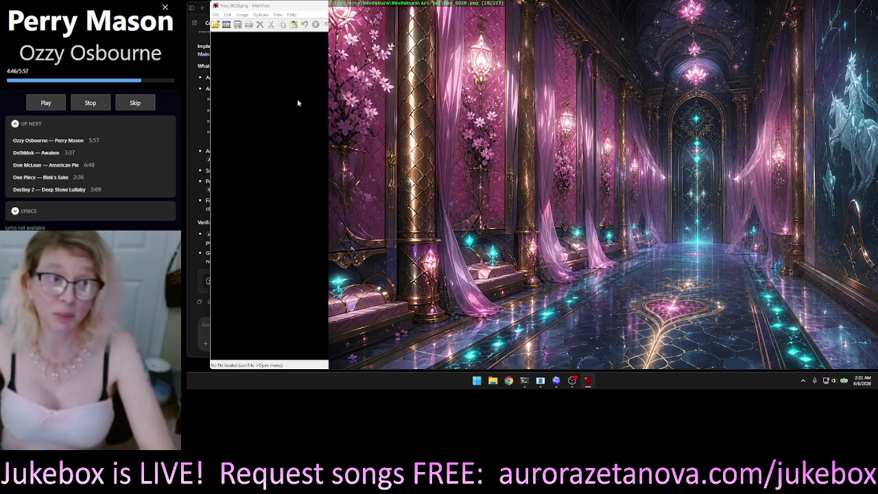
click(196, 142)
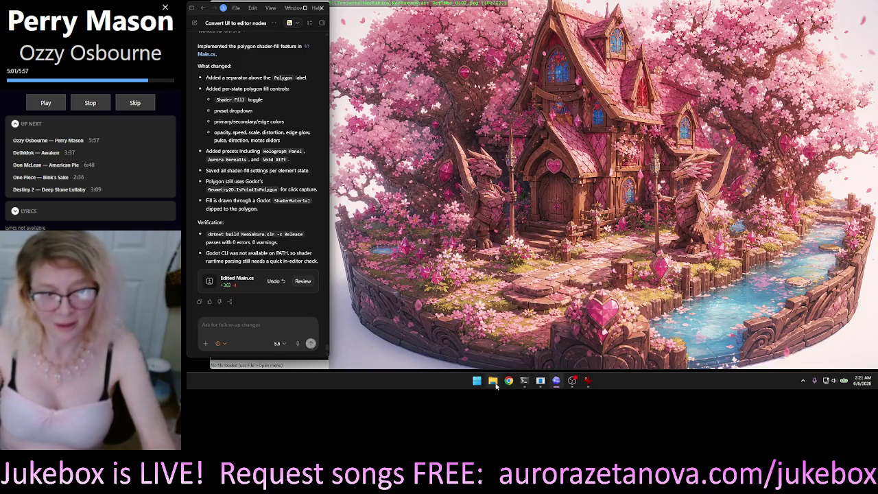
mouse_move(269, 267)
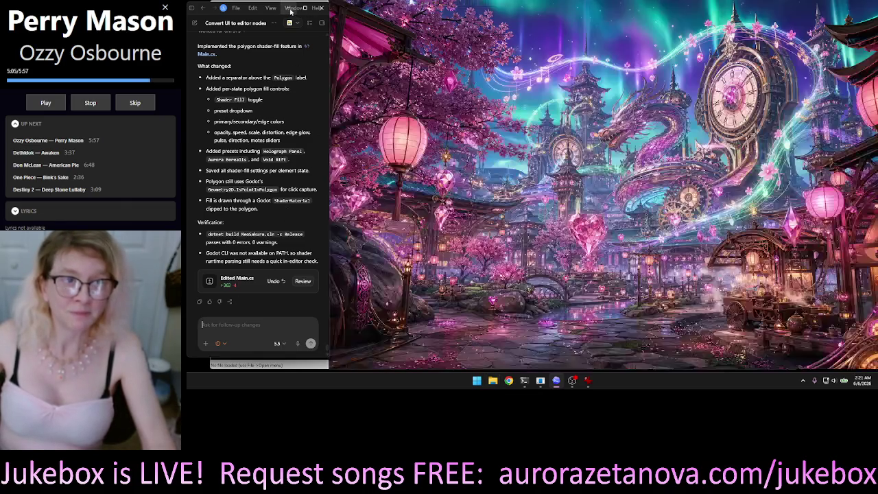
click(300, 8)
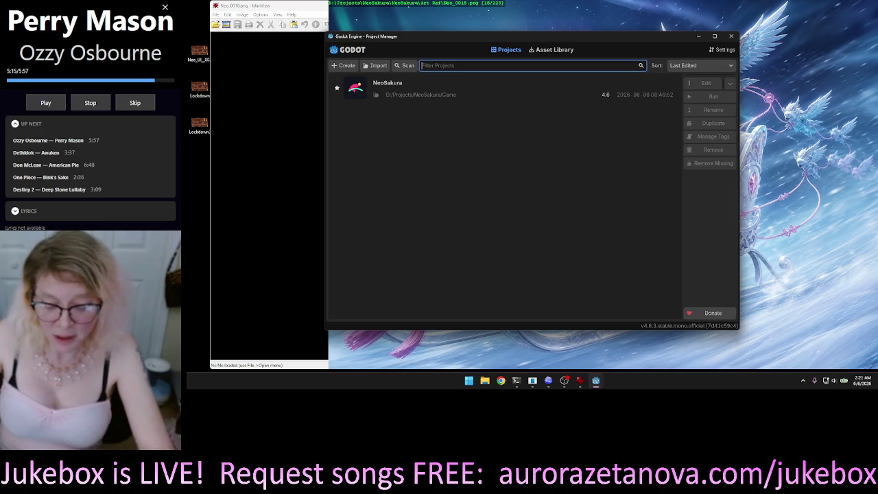
Step: Alt+Tab to Godot's Project Manager listing NeoSakura at D:/Projects/NeoSakura/Game
key(alt+Tab)
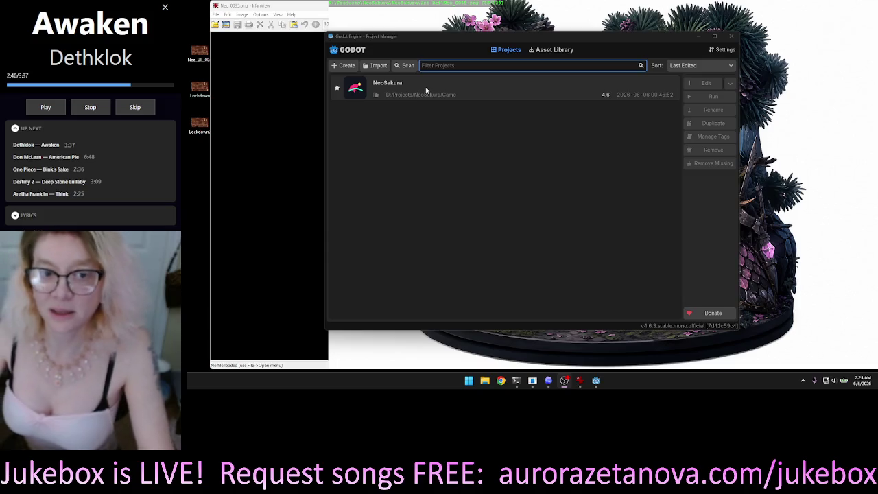
Step: Open the NeoSakura project in the editor and run its main scene, starting the .NET build
double_click(426, 90)
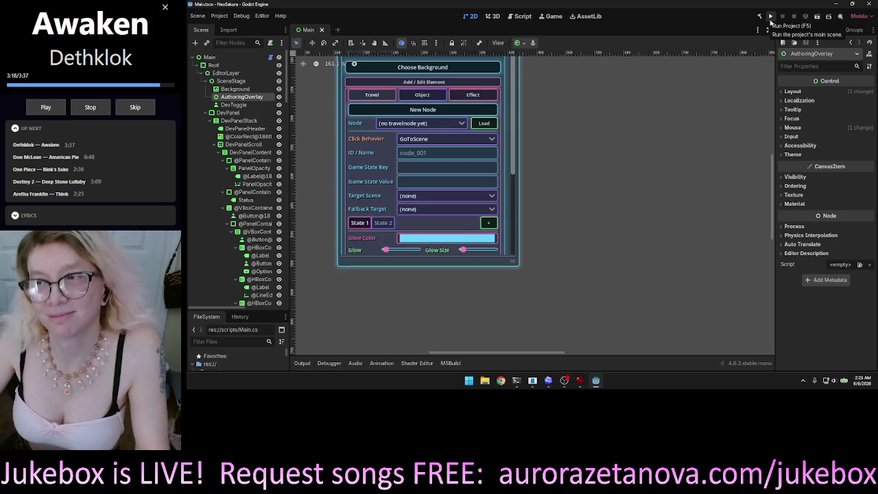
click(769, 17)
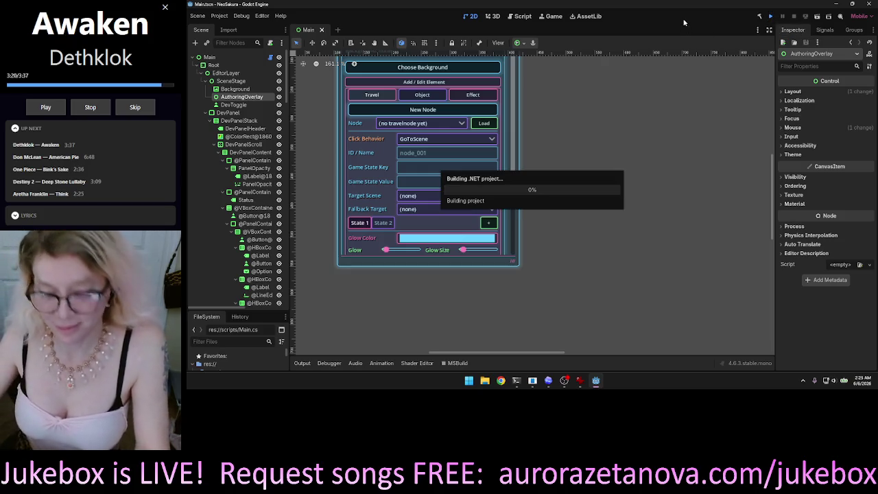
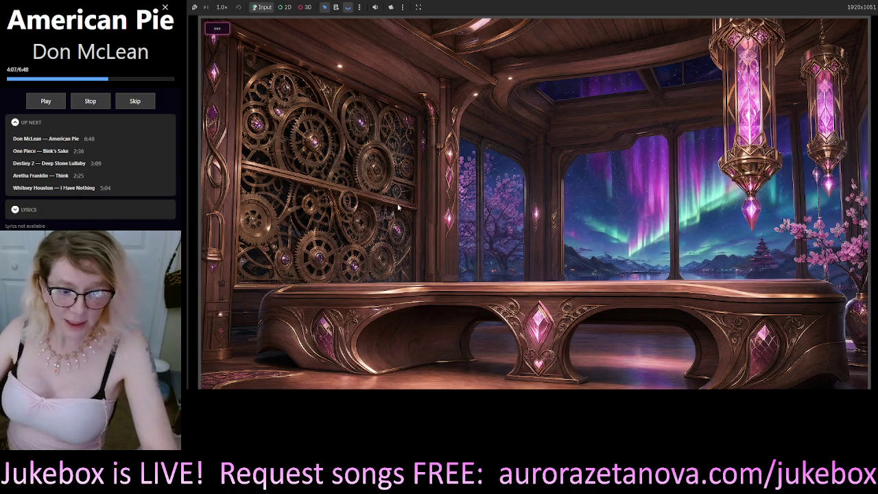
Step: Open the dev panel's Scene Editor for scene Lockdown_v1, leaving no hotspot selected
click(217, 28)
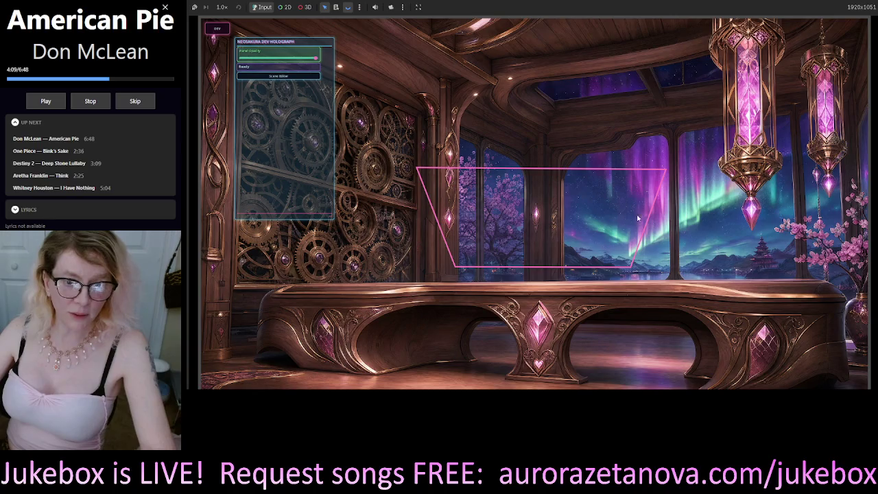
click(559, 216)
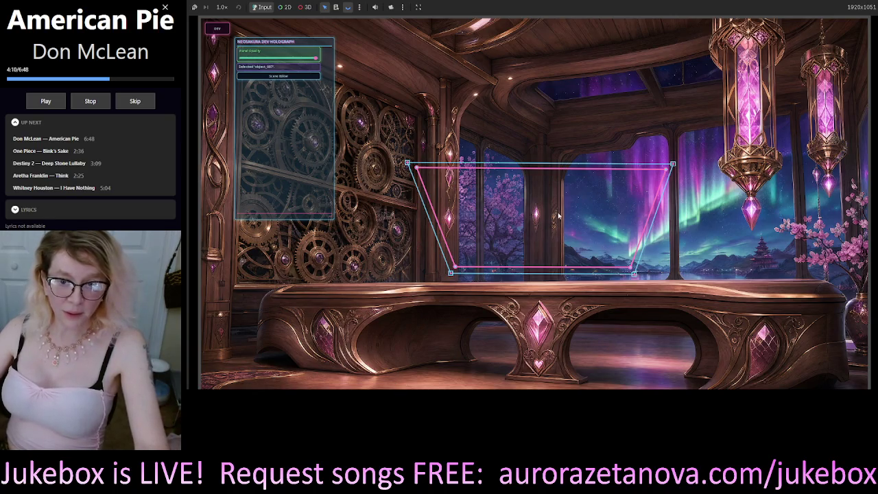
click(401, 364)
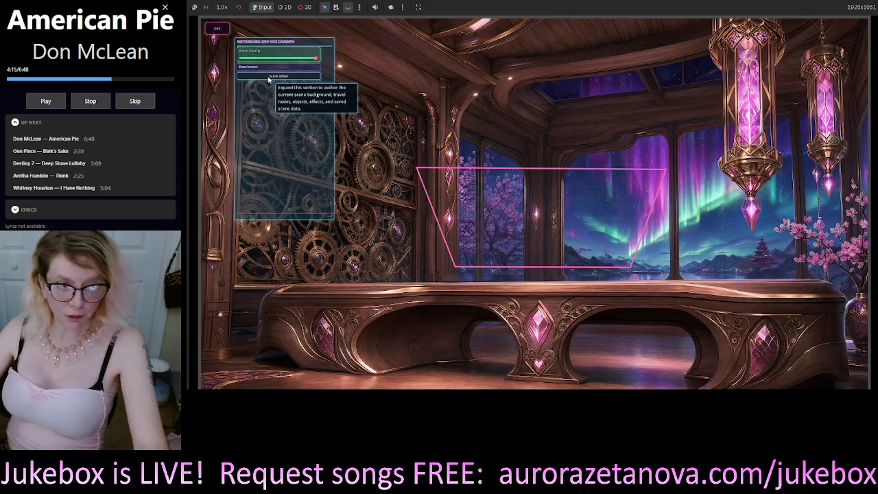
click(269, 78)
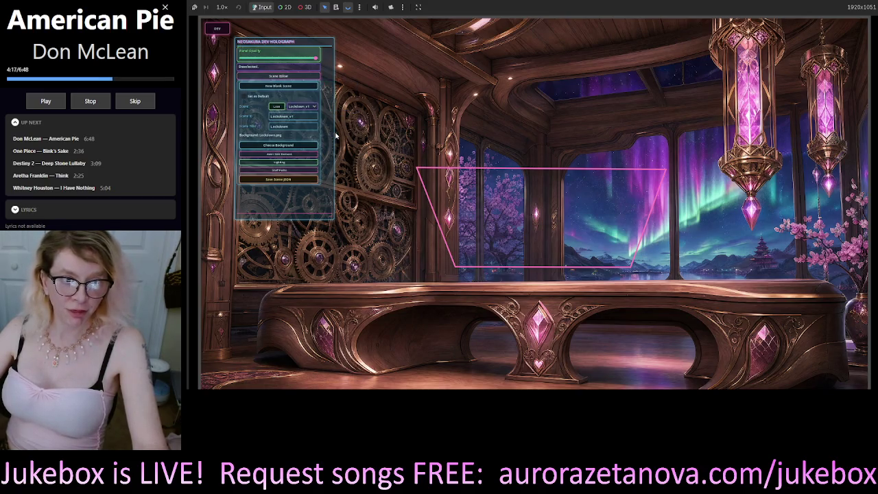
Step: Expand Add / Edit Elements for object_007 and enlarge the editor panel to show more settings
click(288, 155)
scroll(304, 201, down, 3)
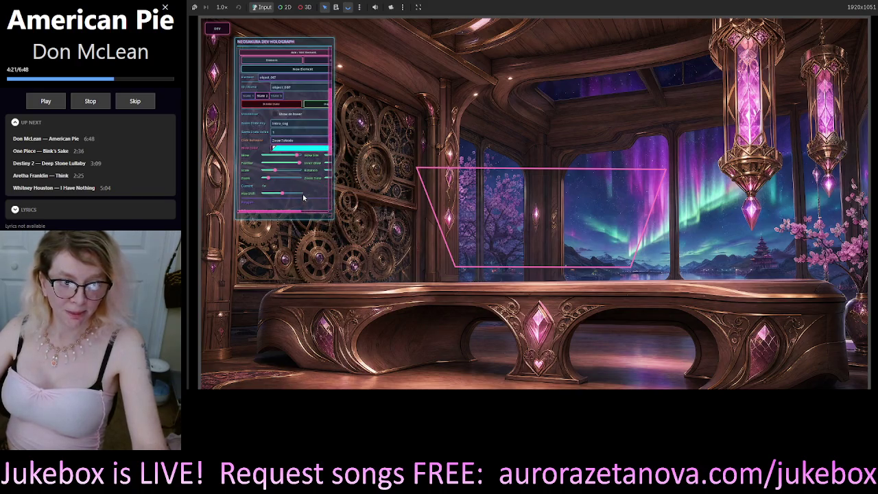
scroll(304, 197, down, 2)
scroll(329, 159, down, 1)
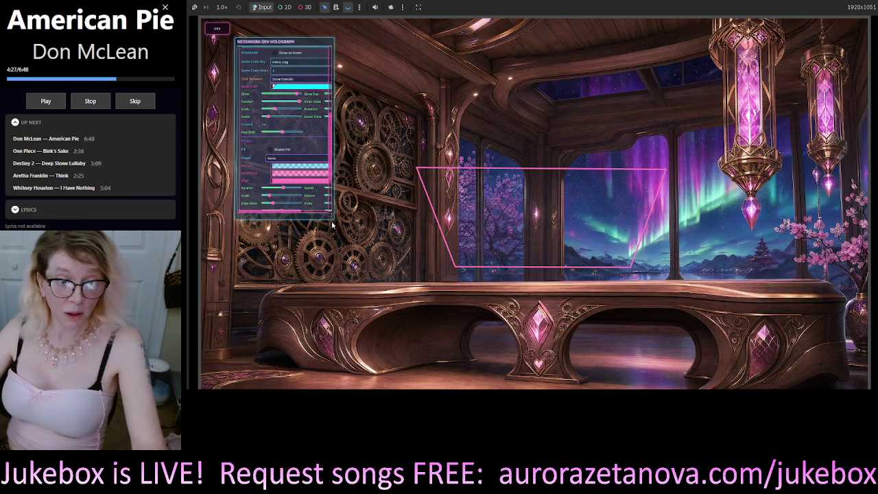
mouse_move(330, 219)
mouse_down()
mouse_move(397, 310)
mouse_move(390, 314)
mouse_up()
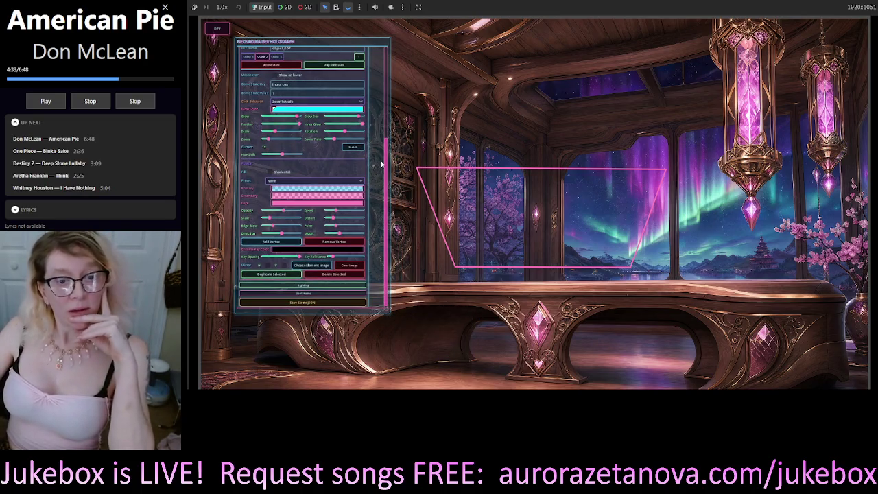
drag(388, 172, 392, 150)
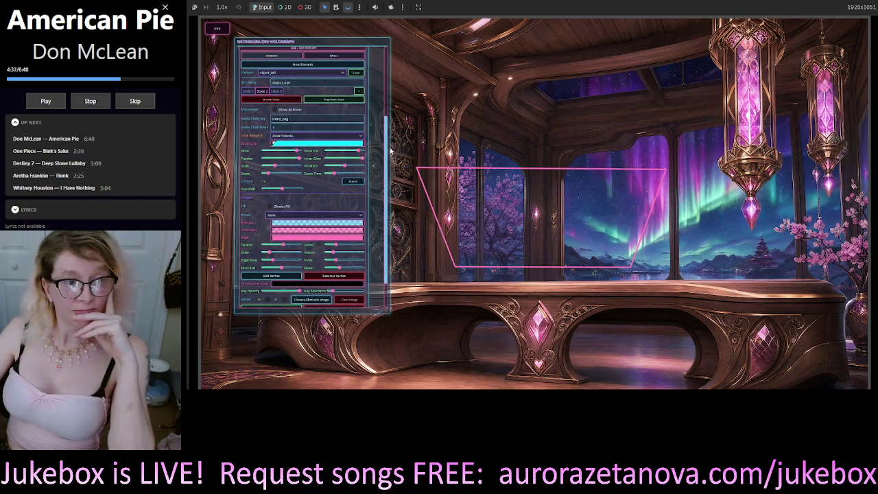
click(248, 93)
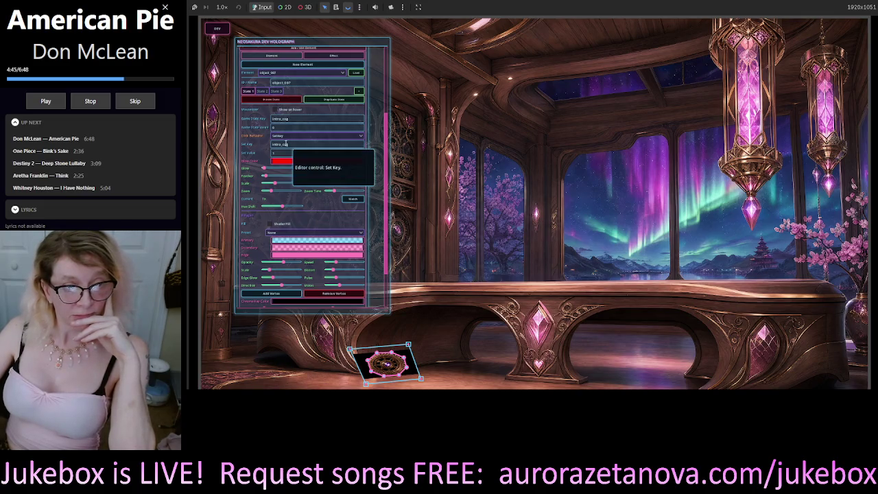
Step: Keep Setkey as State 1's click behaviour, setting key intro_sog to 1
click(288, 136)
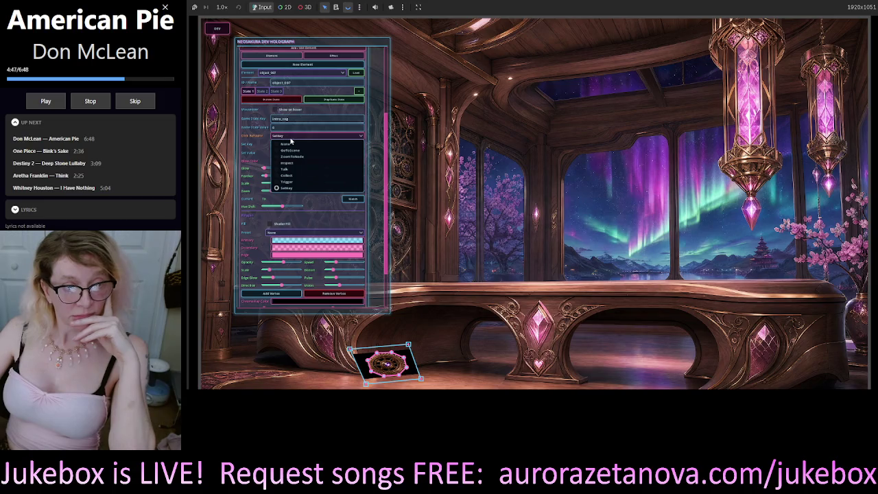
click(291, 140)
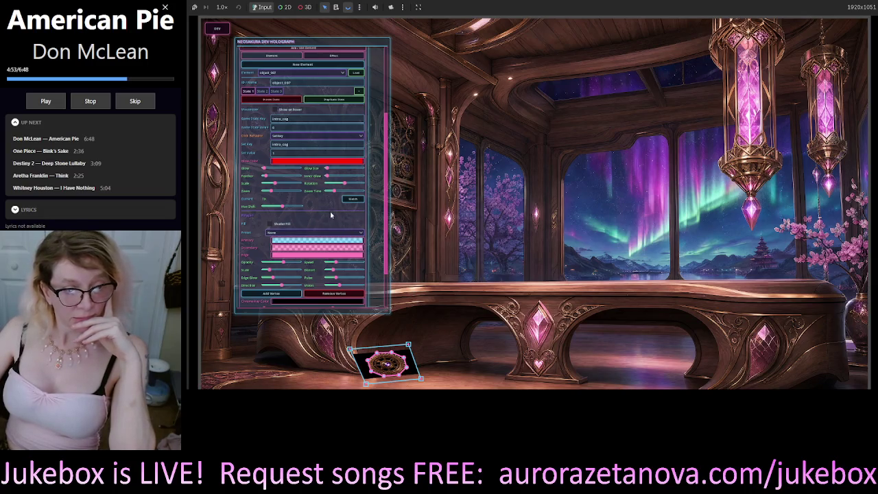
scroll(331, 205, down, 2)
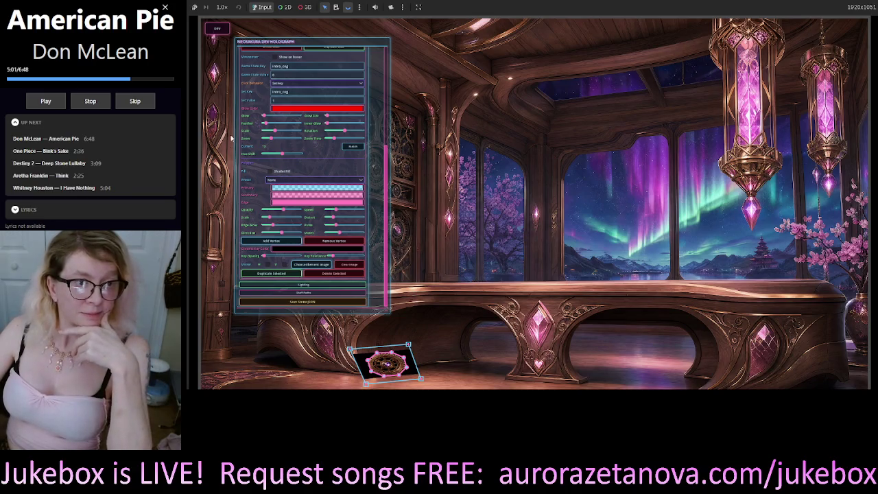
scroll(302, 117, up, 3)
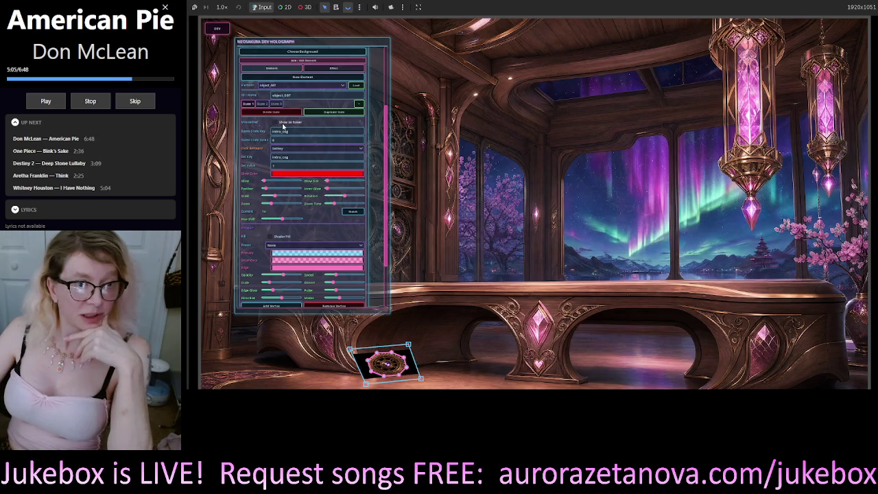
Step: Toggle State 1's hover-only display several times, leaving it off, and bring Codex forward
click(283, 123)
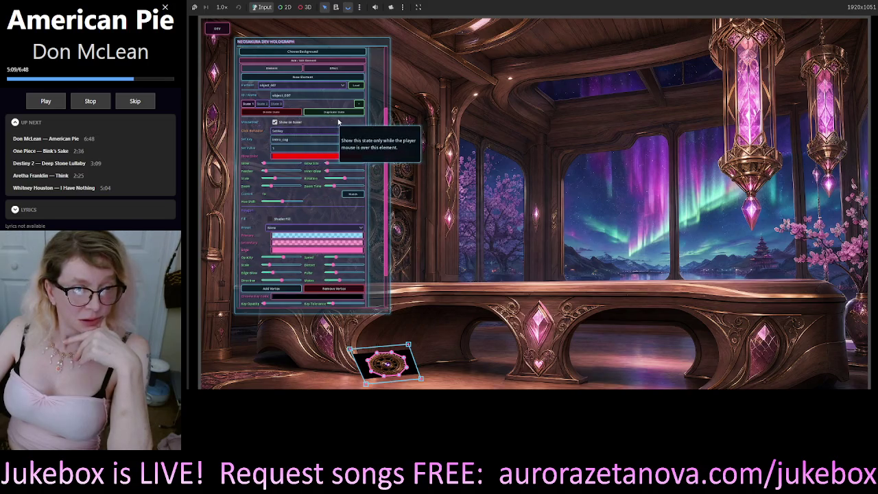
click(292, 124)
click(293, 123)
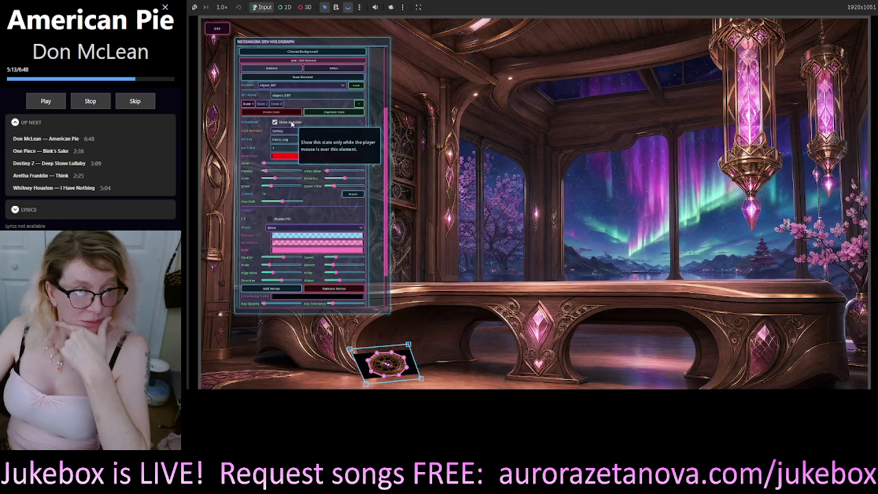
click(290, 122)
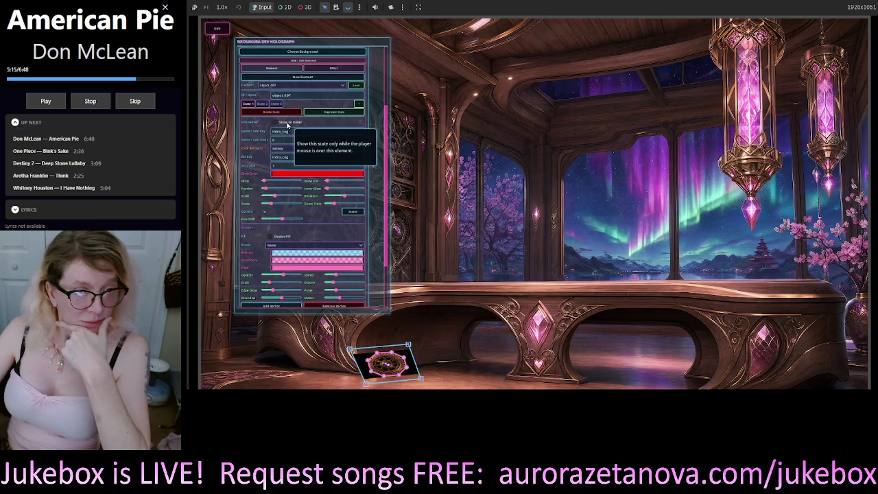
click(290, 123)
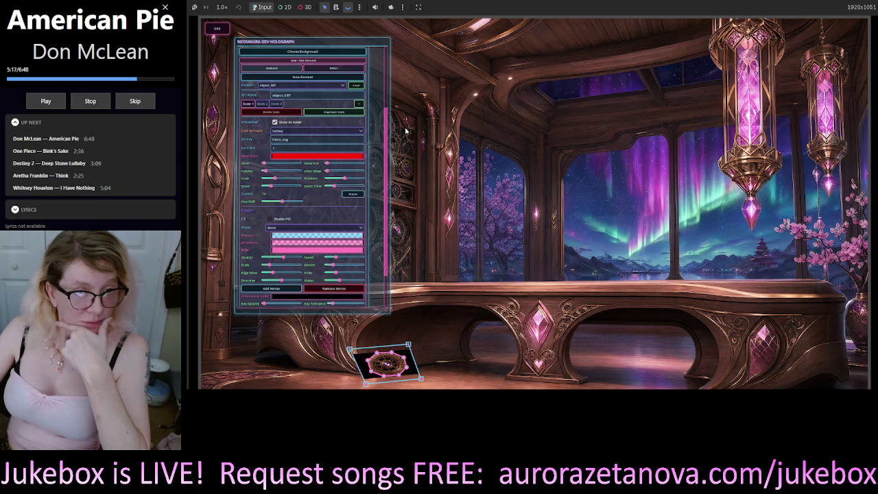
click(274, 122)
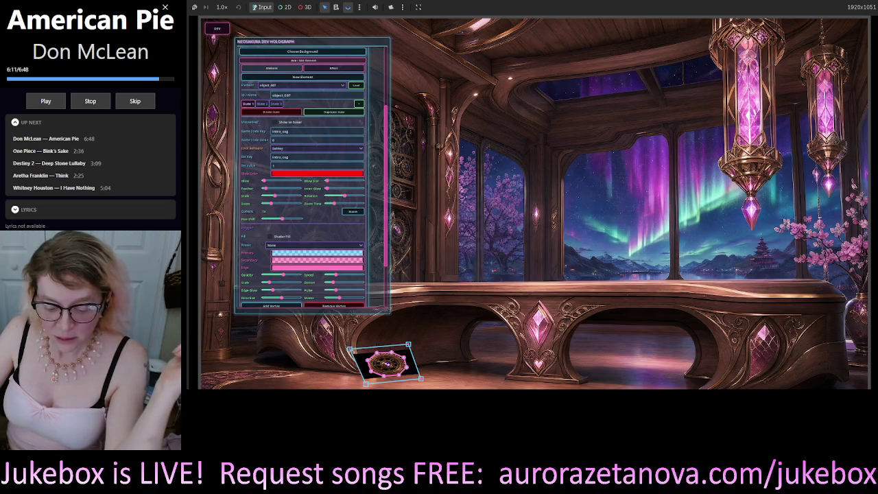
key(alt+Tab)
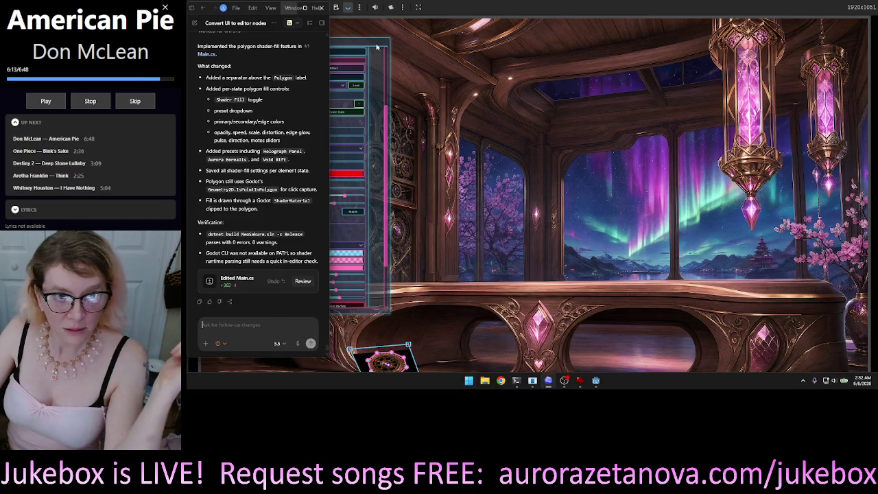
Step: Move the holograph panel to the scene's right side and start voice dictation in Codex
click(362, 42)
drag(363, 42, 771, 45)
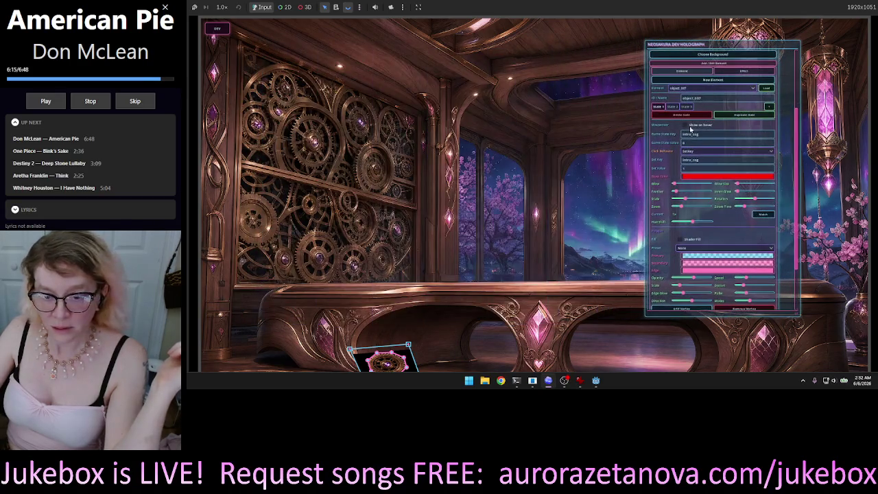
click(596, 380)
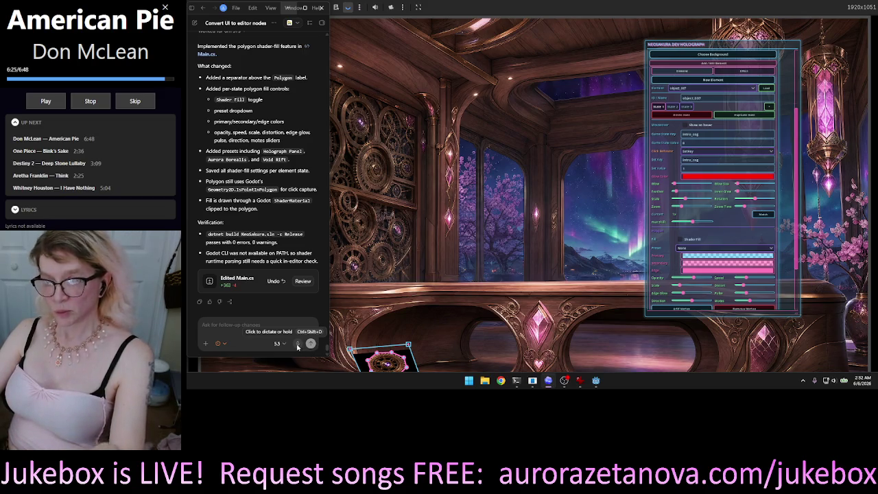
click(298, 345)
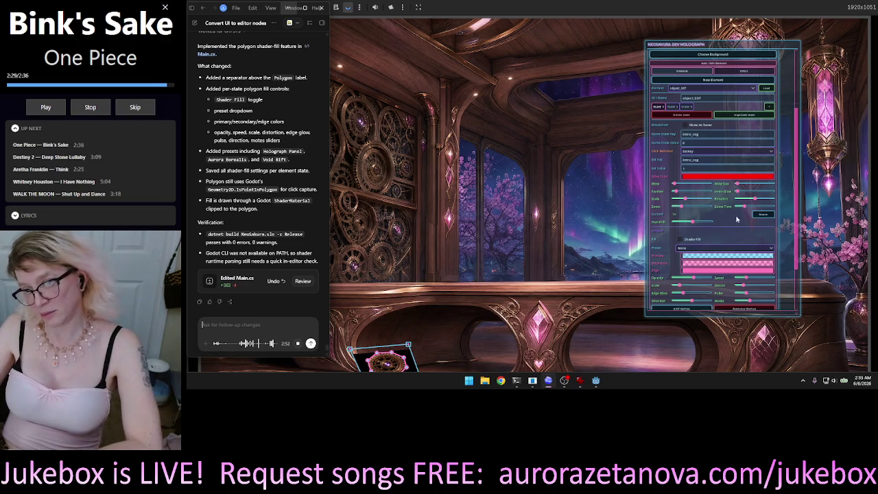
Step: Dictate a nearly three-minute voice request to Codex while checking the holograph panel
scroll(721, 233, down, 2)
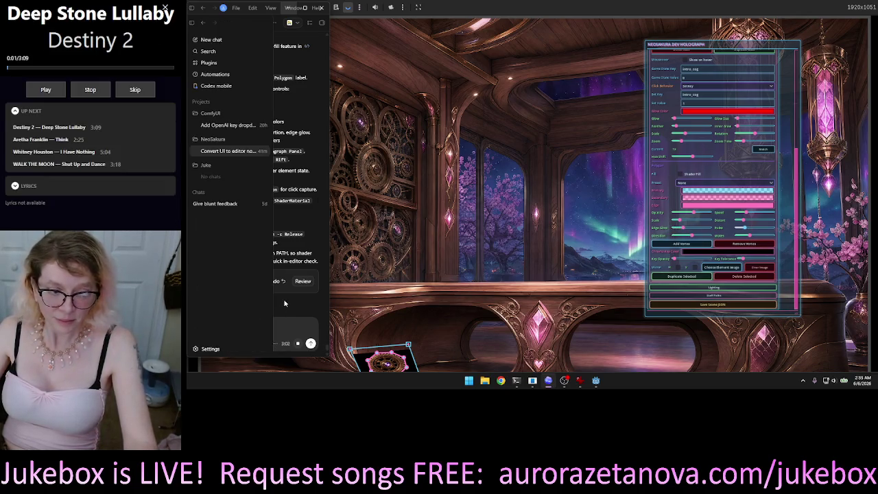
Step: Send the transcribed collapsible mouseover-effects request to Codex and close the running game
click(297, 343)
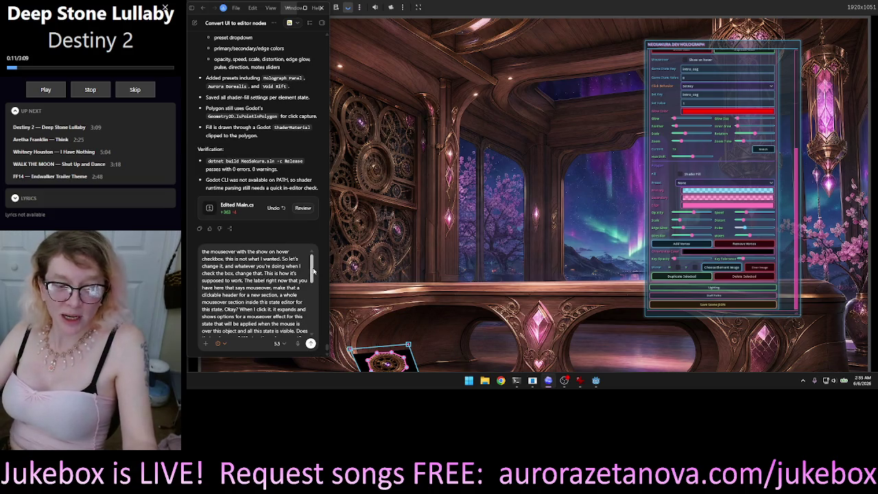
scroll(313, 271, down, 3)
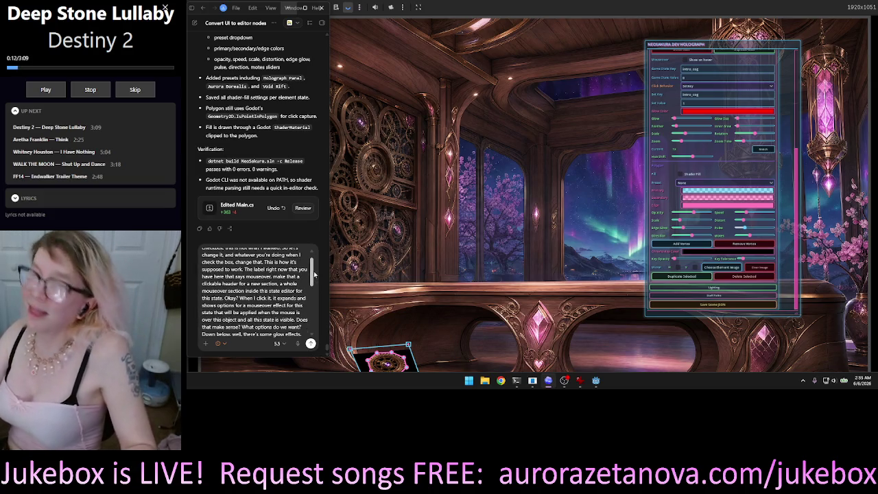
click(311, 343)
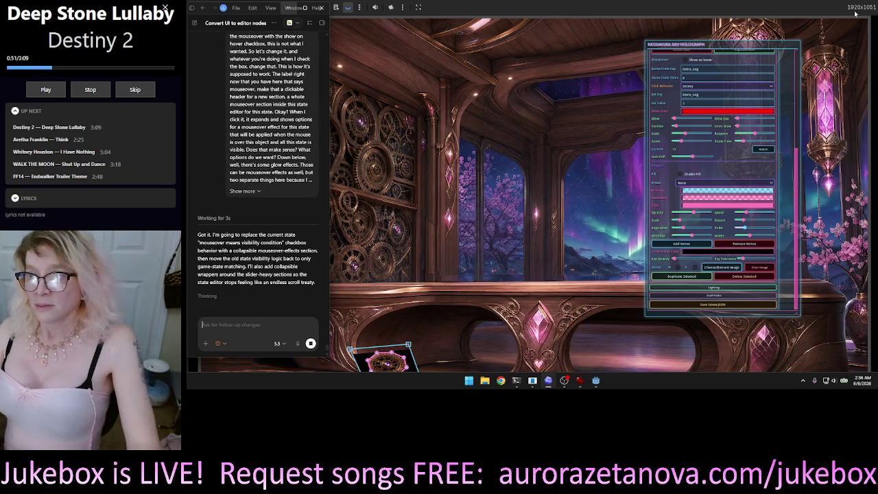
key(F8)
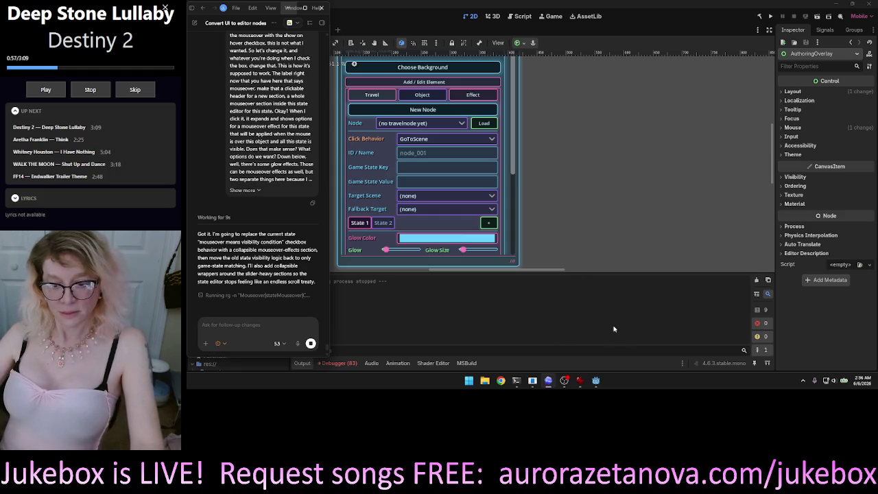
Step: Open XnView on the Neo_0043.png moonlit crystal castle reference image
click(580, 381)
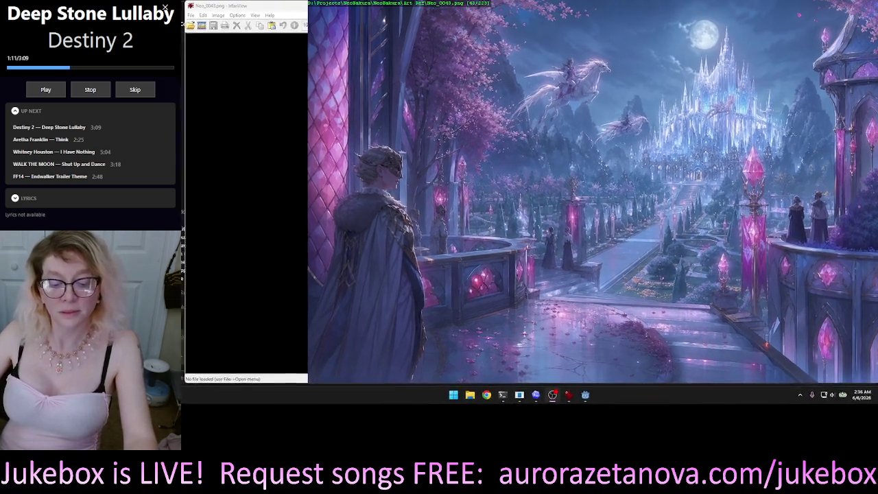
Step: Browse the Art Ref images to Neo_0100.png, the canal stairway with a moored boat
key(Left)
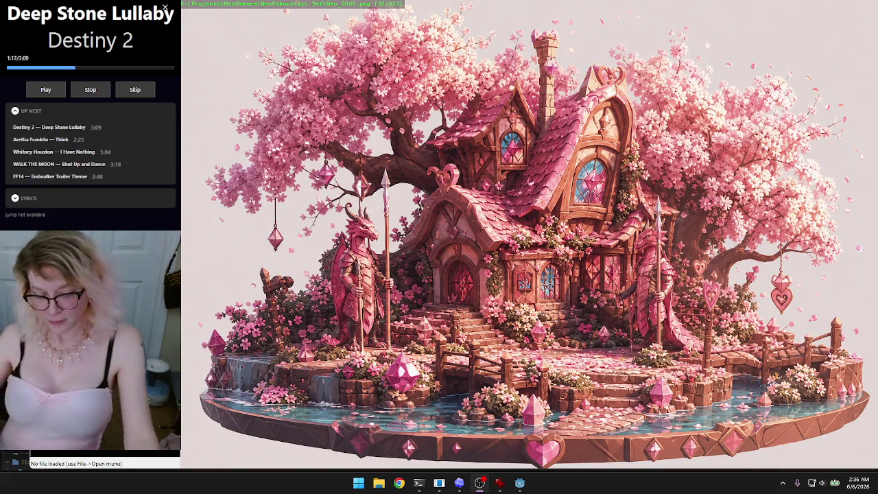
key(Left)
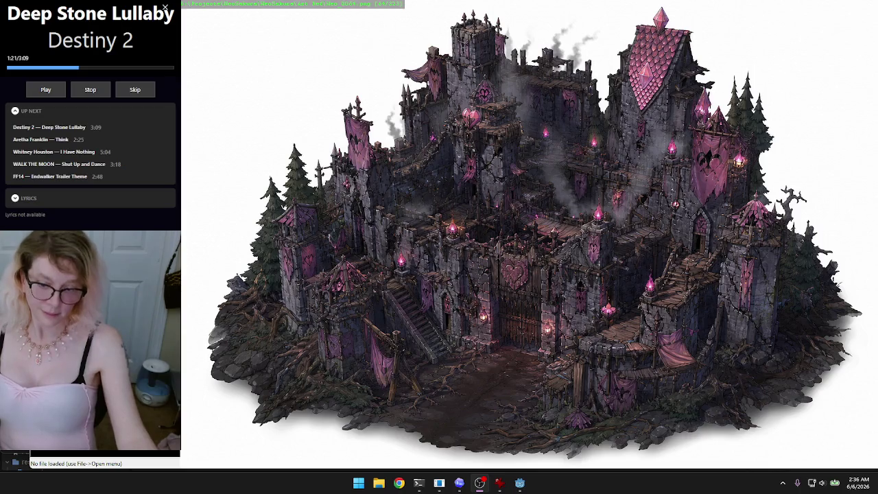
key(Right)
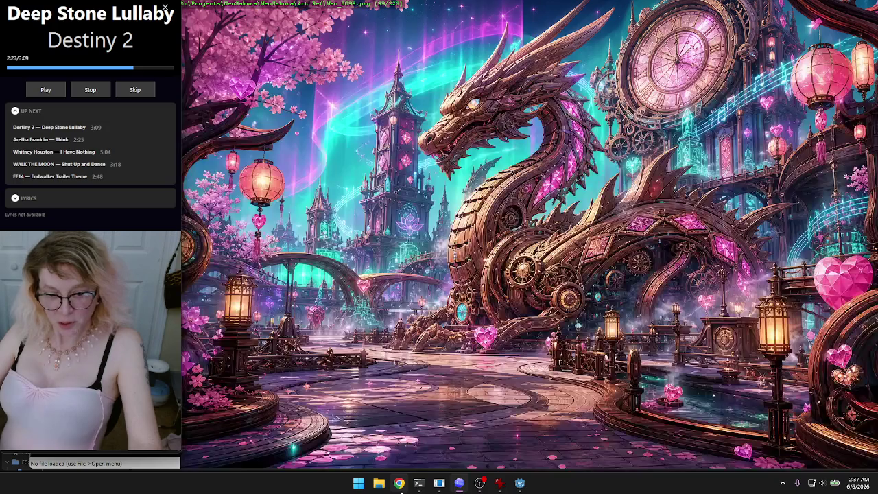
Step: Launch Chrome with the first profile, centre it, and open the NeoSakura Meshy workspace bookmark
click(399, 483)
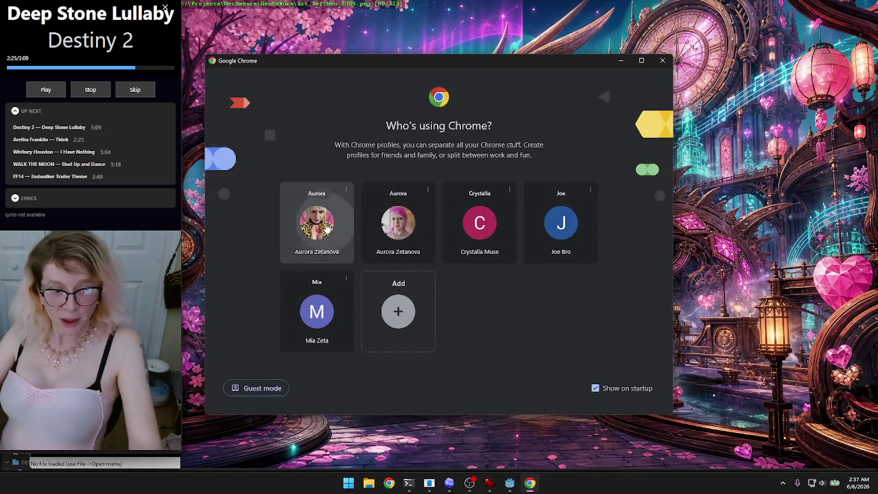
click(317, 223)
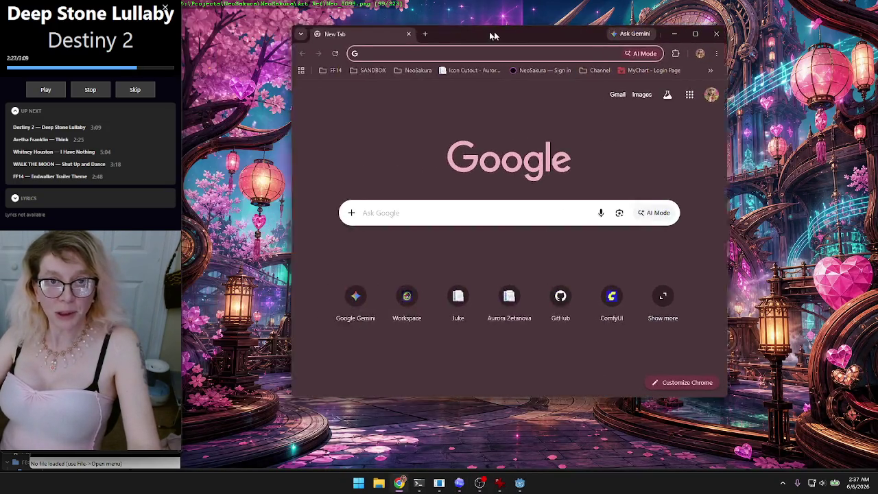
drag(213, 37, 503, 36)
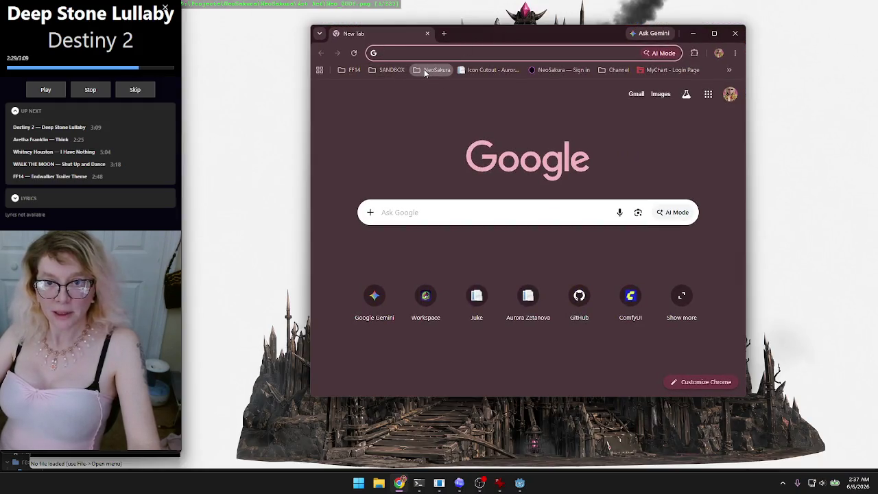
click(434, 70)
click(450, 115)
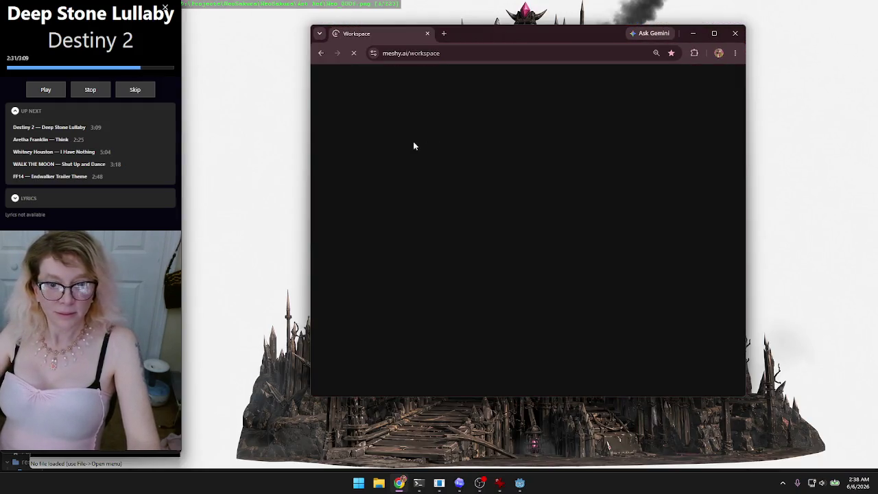